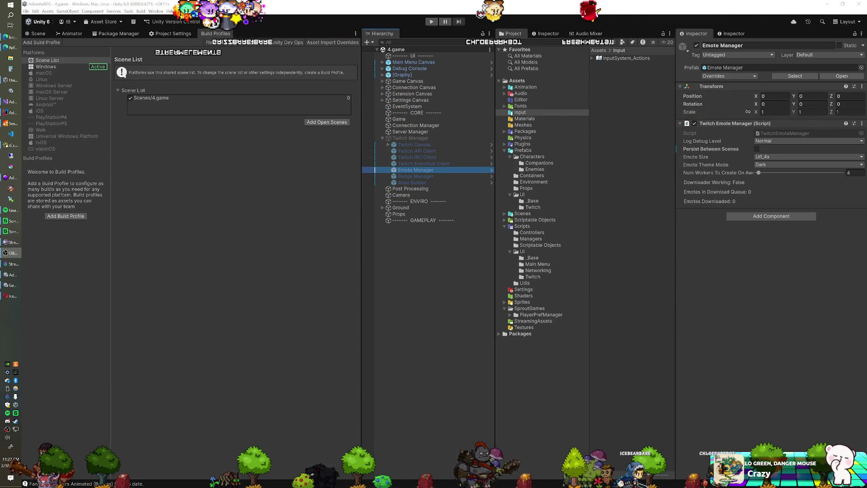
Bring Unity to the front and return to the zoomed Scene view of the game.
click(263, 21)
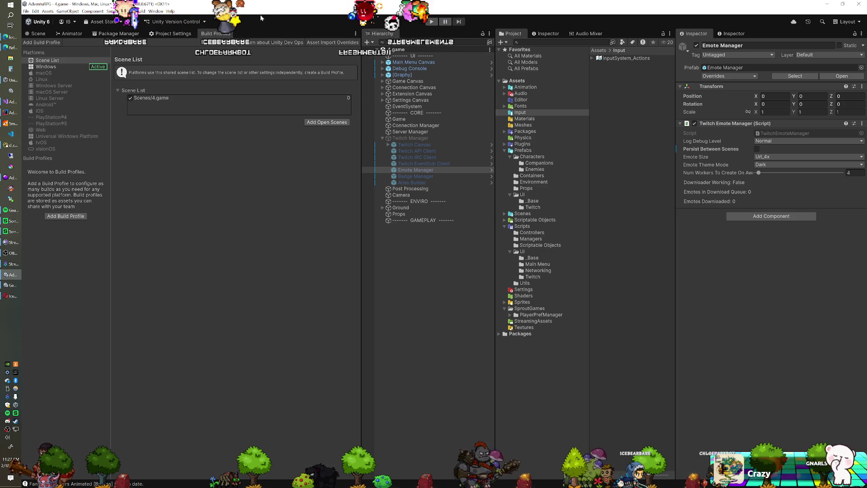
click(38, 33)
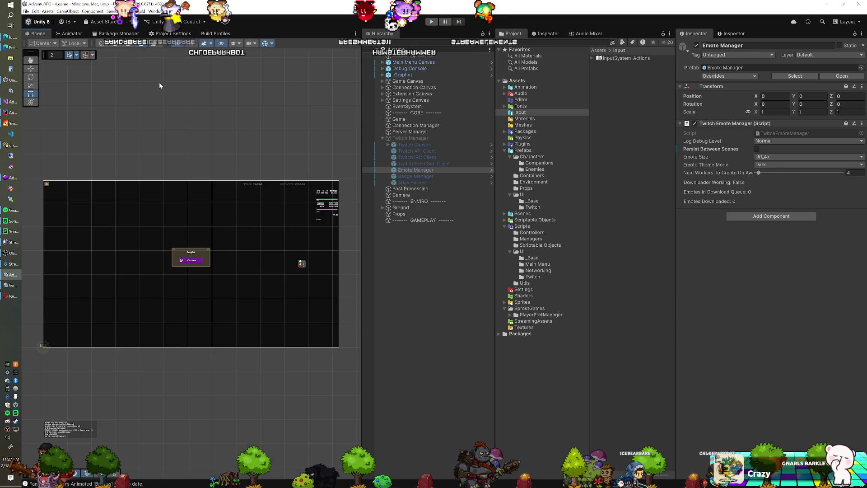
scroll(181, 135, up, 2)
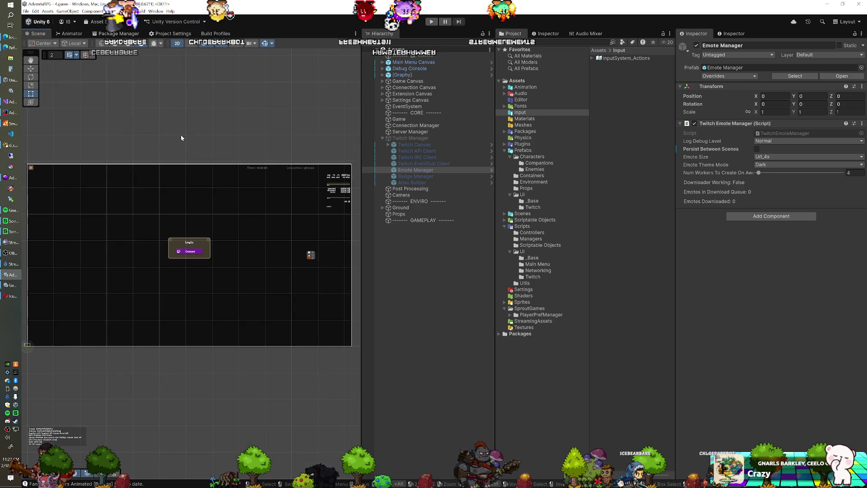
scroll(181, 138, up, 2)
scroll(185, 138, down, 2)
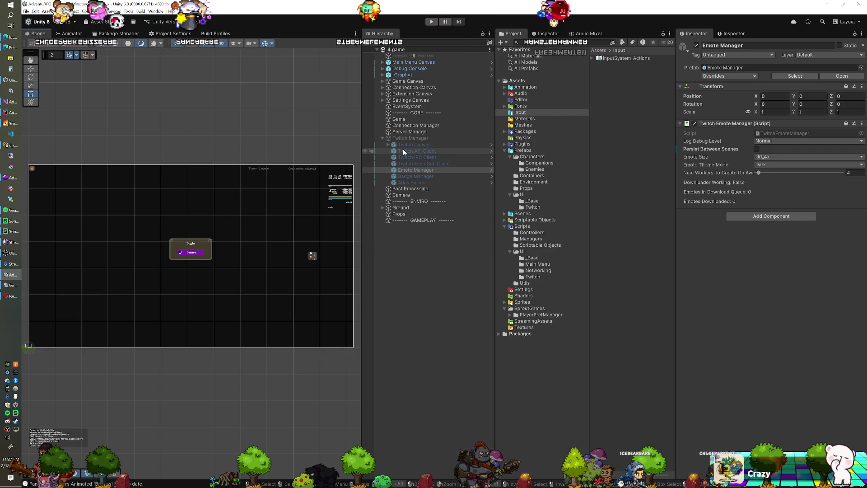
Toggle the Twitch Manager foldout in the Hierarchy and select Twitch Canvas.
click(382, 139)
click(382, 138)
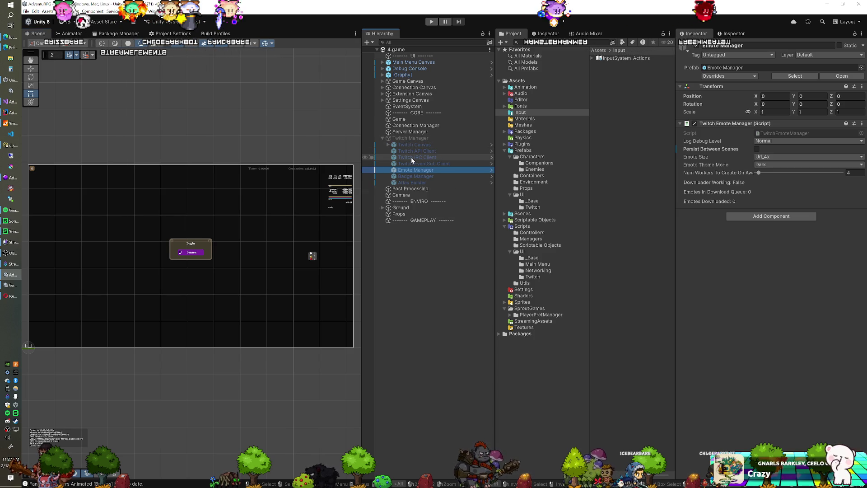
click(383, 139)
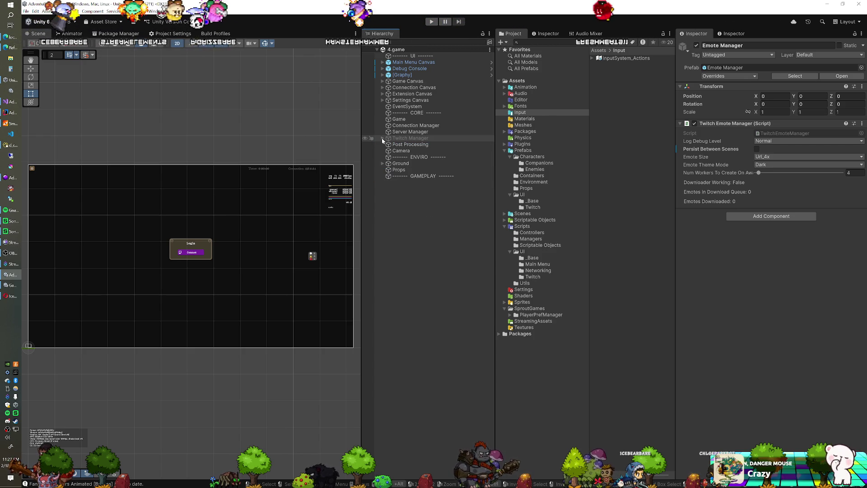
click(382, 138)
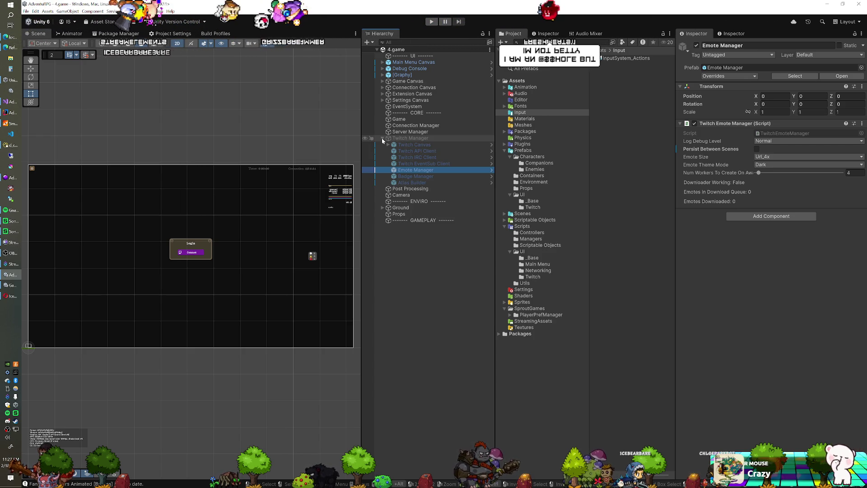
click(381, 139)
click(382, 138)
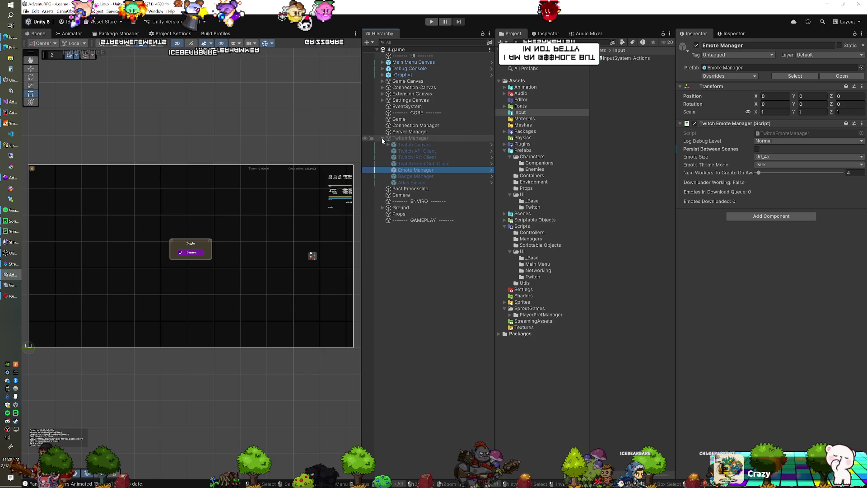
click(382, 138)
click(382, 139)
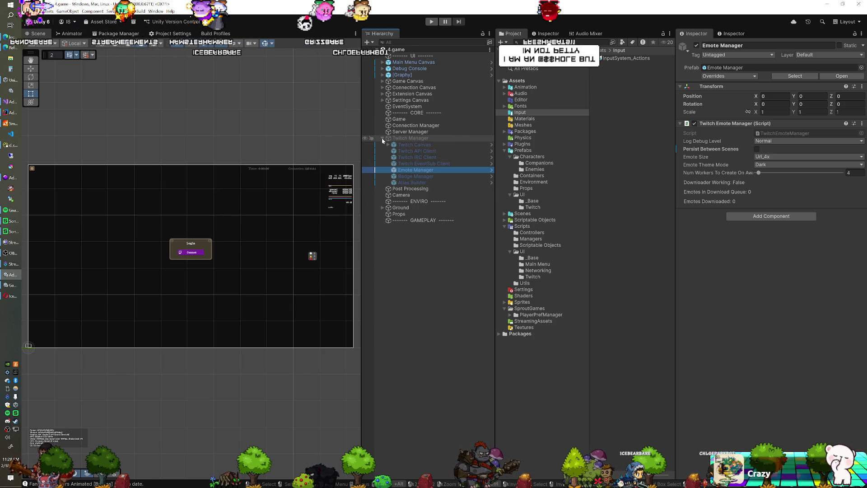
click(395, 145)
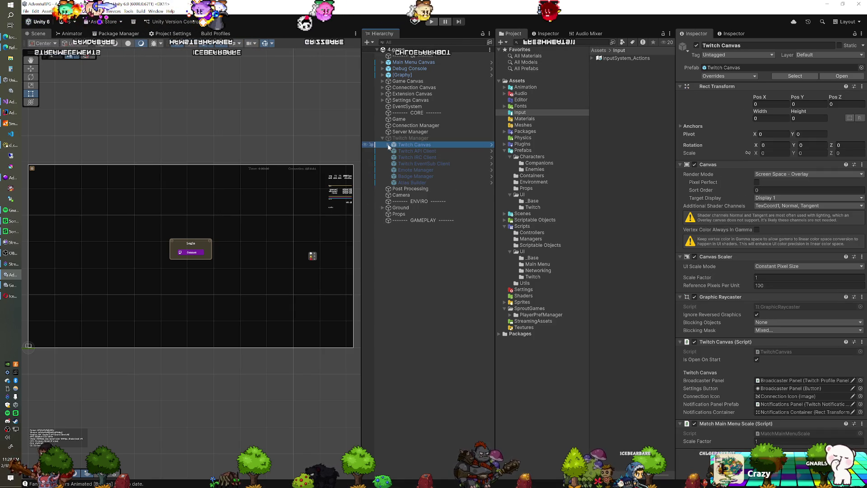
Collapse and re-expand Twitch Manager to reveal its seven child objects.
click(382, 139)
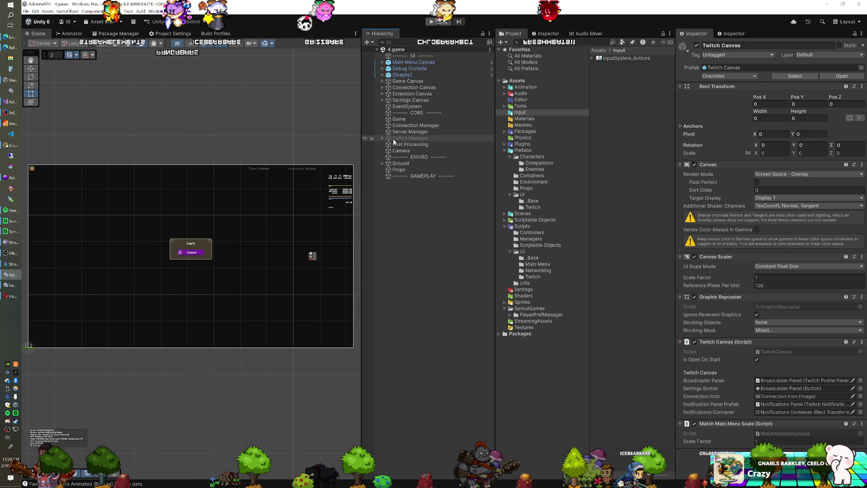
click(382, 139)
click(382, 139)
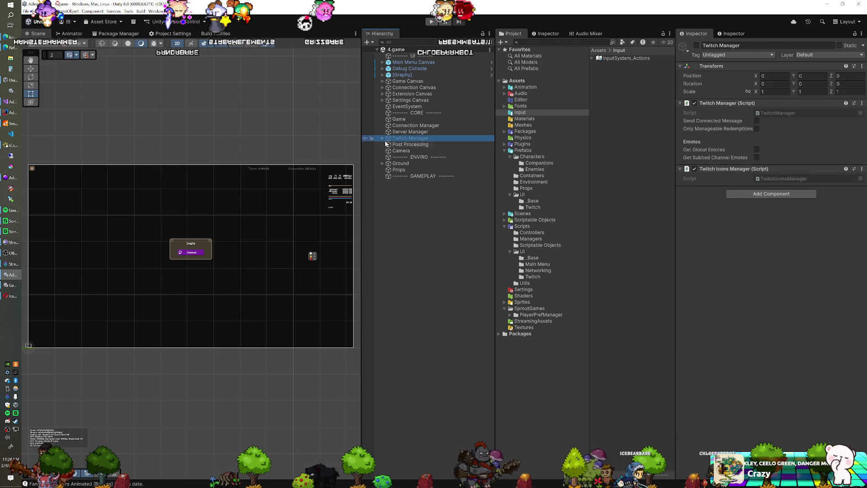
click(382, 139)
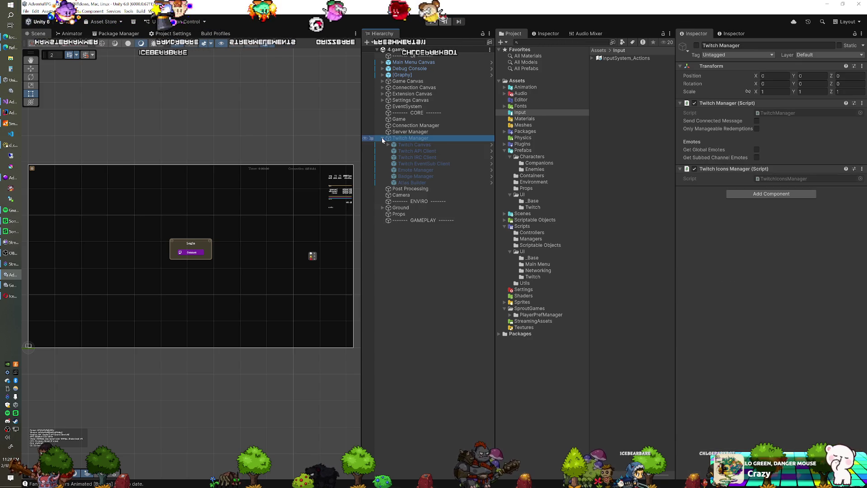
click(383, 138)
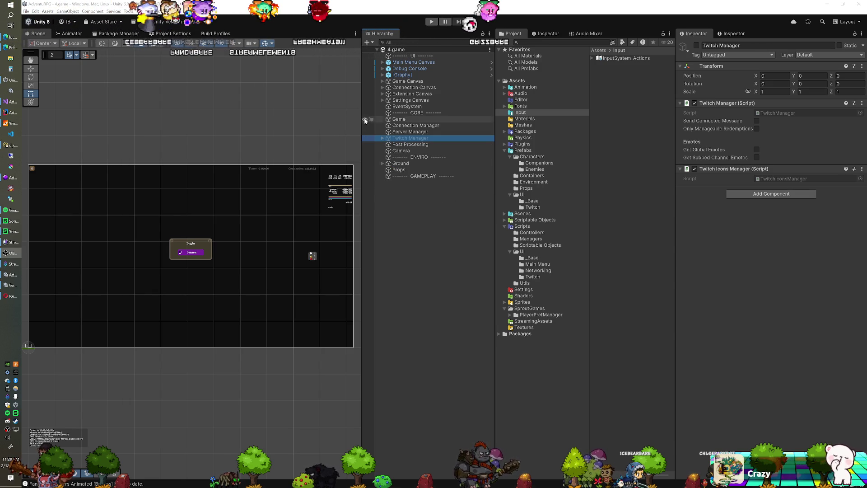
click(383, 138)
click(382, 138)
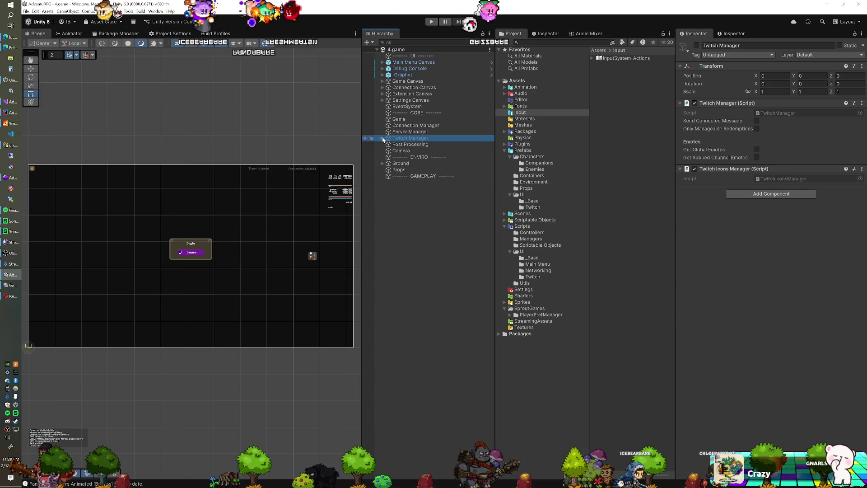
click(383, 138)
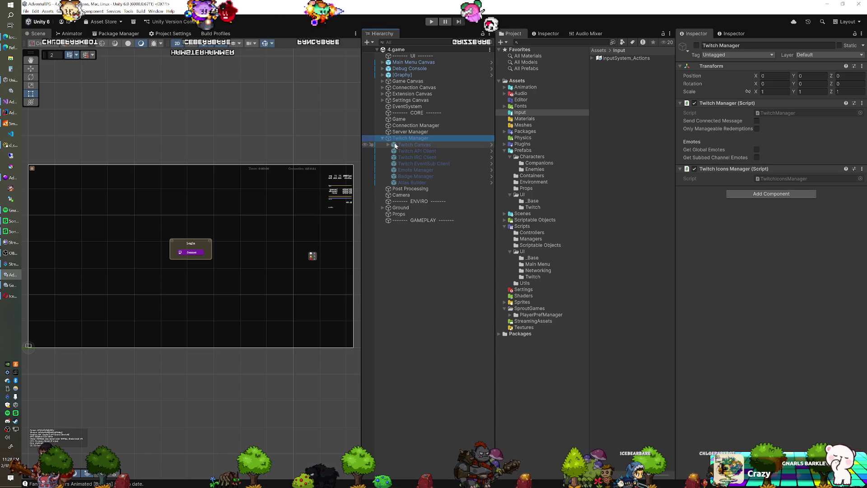
Select Twitch API Client via Twitch Canvas and open TwitchAPIClient.cs in Visual Studio.
click(396, 145)
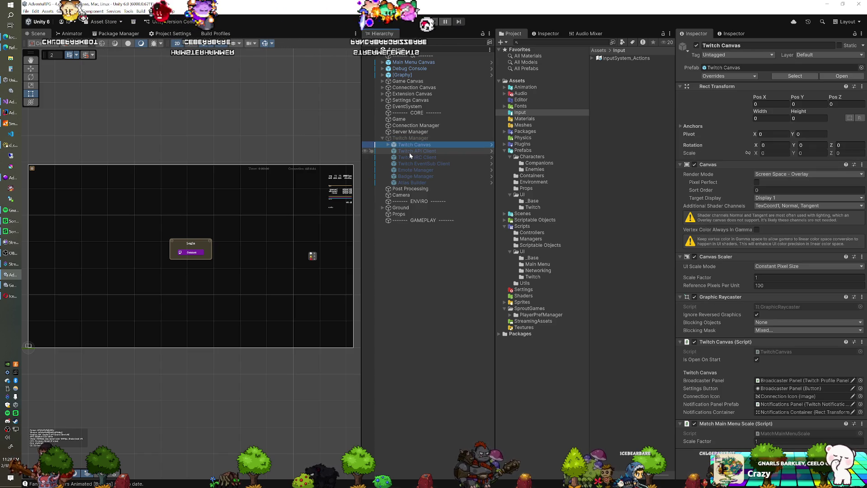
click(410, 151)
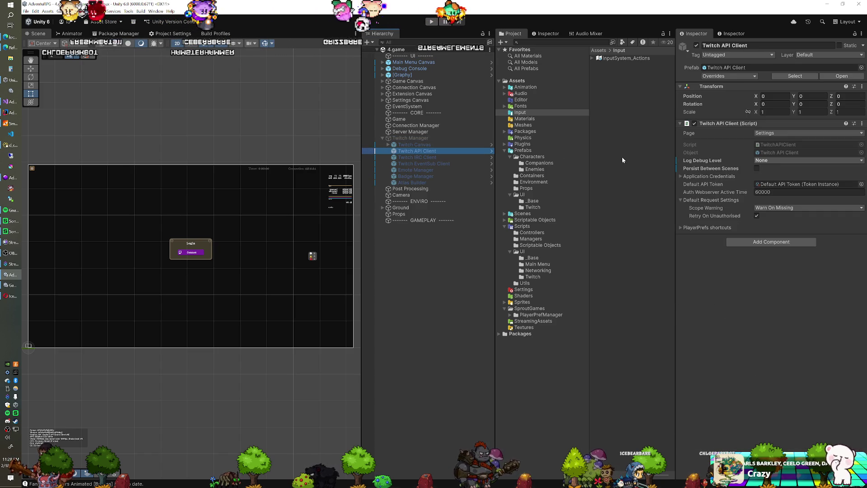
double_click(779, 144)
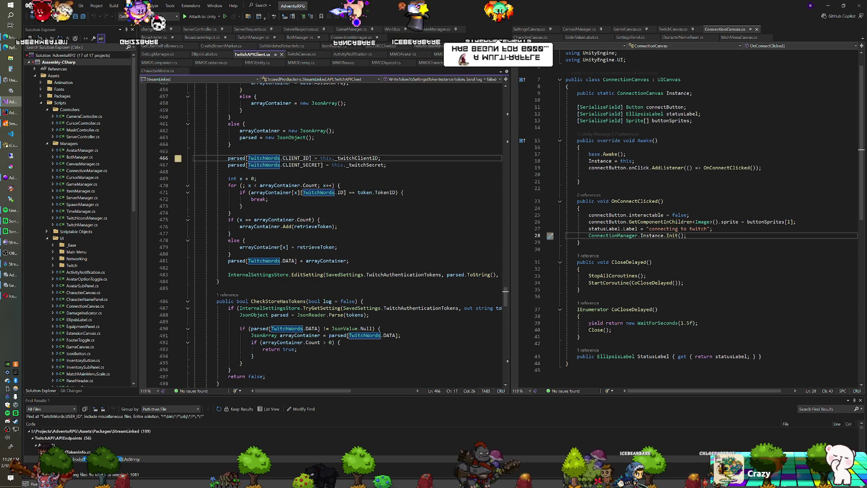
double_click(294, 159)
key(Up)
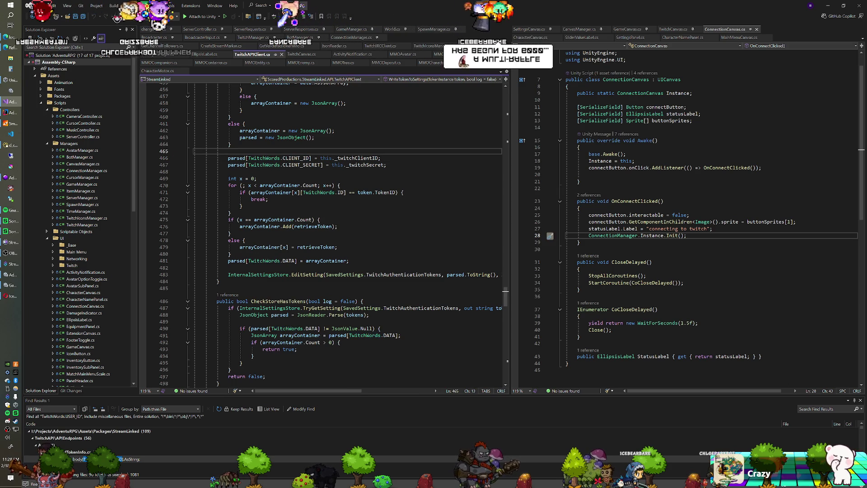
scroll(321, 235, down, 15)
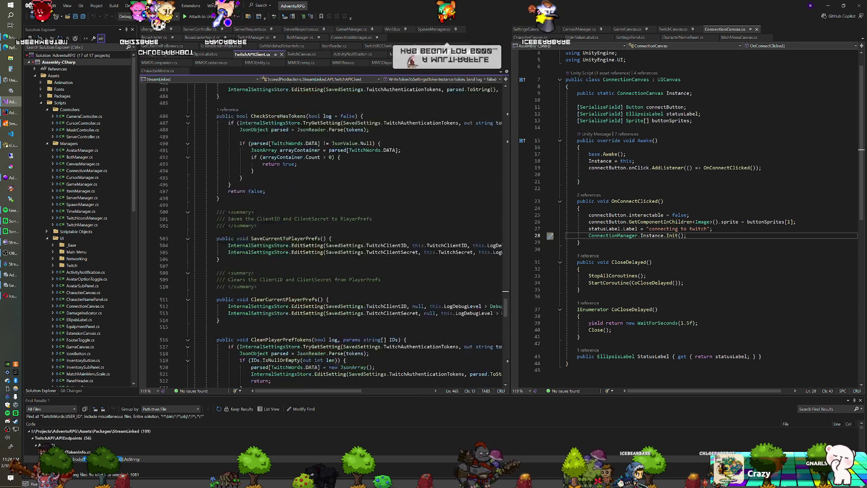
scroll(323, 233, down, 20)
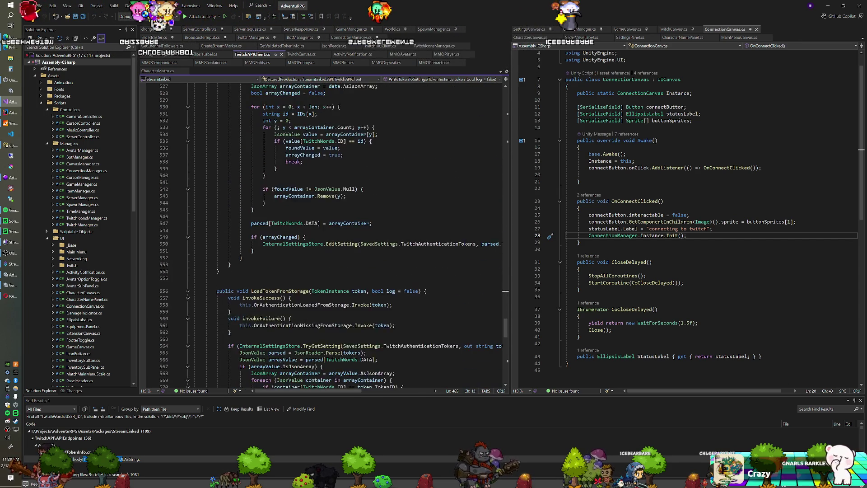
scroll(323, 233, down, 10)
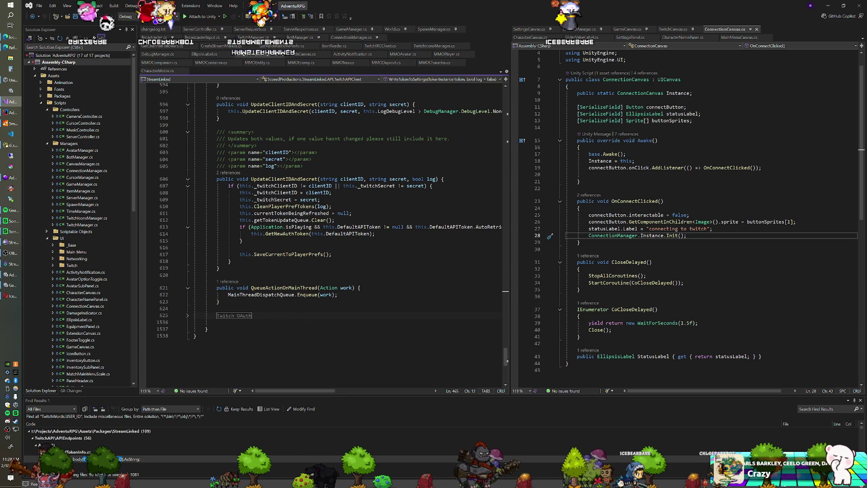
click(188, 316)
scroll(189, 318, down, 9)
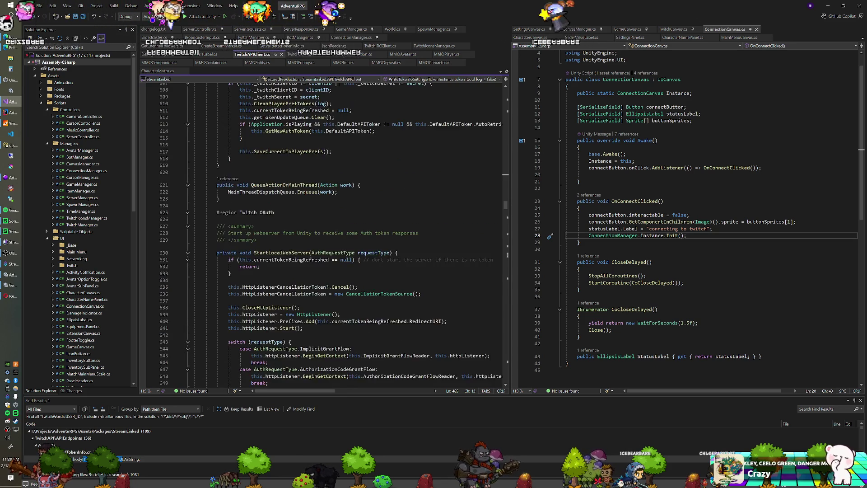
scroll(323, 233, down, 16)
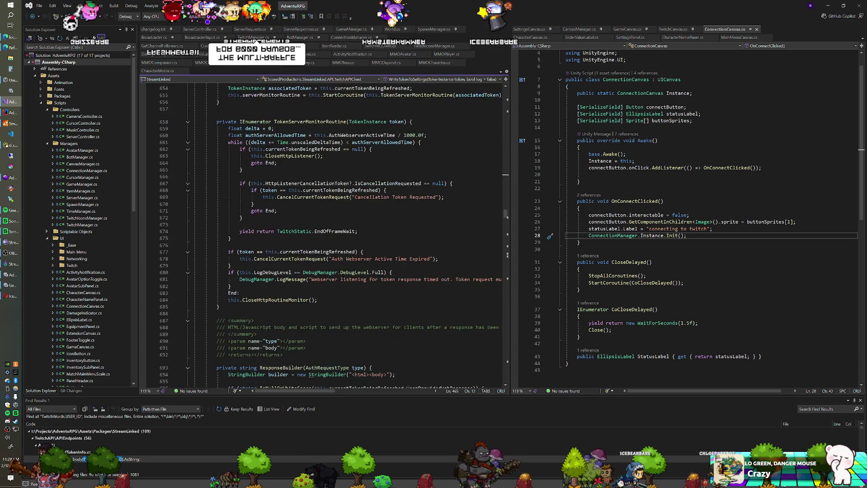
scroll(323, 233, down, 3)
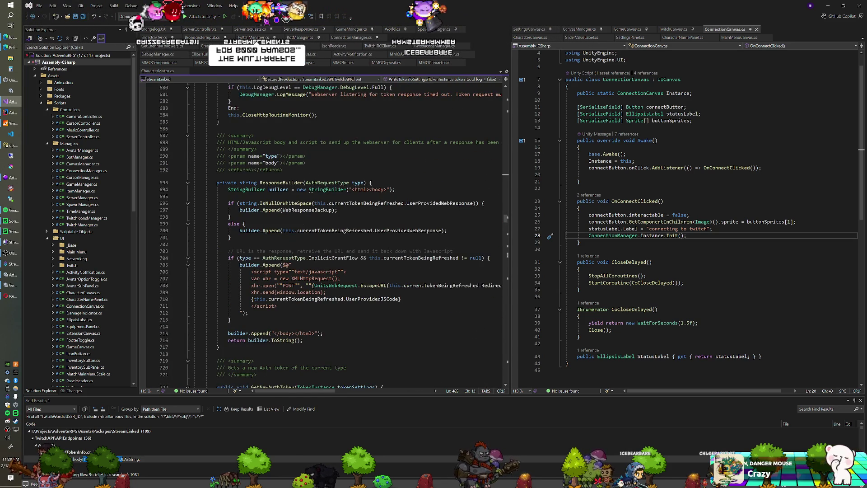
scroll(323, 232, up, 15)
scroll(323, 233, down, 15)
scroll(323, 233, down, 12)
scroll(321, 234, down, 12)
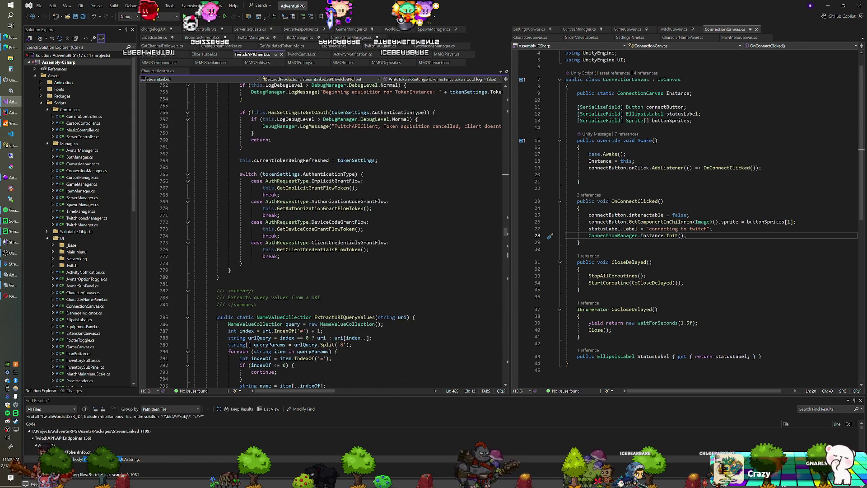
scroll(323, 232, down, 2)
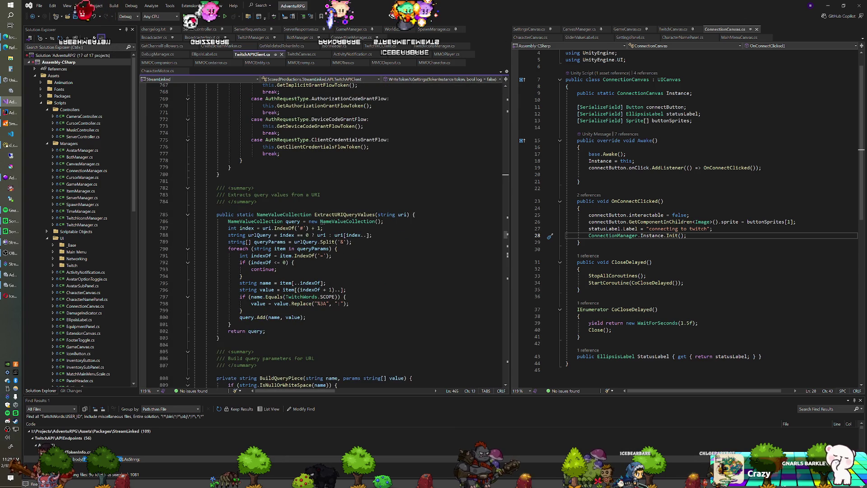
scroll(323, 233, down, 2)
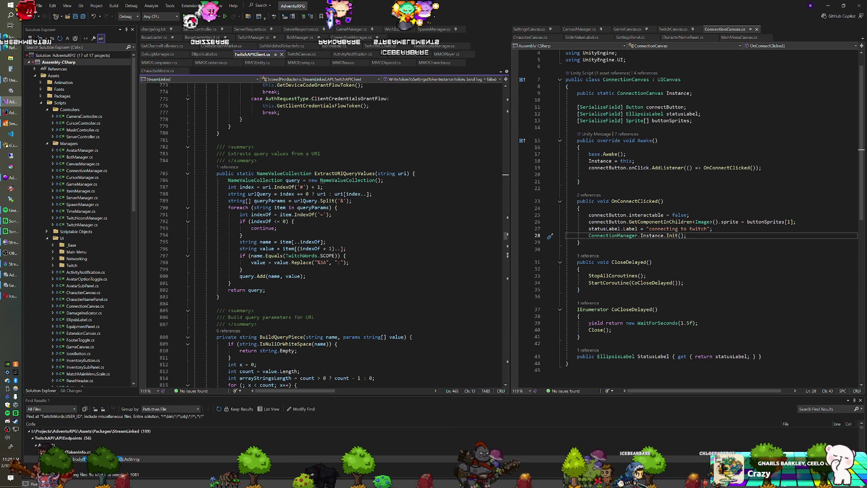
scroll(323, 233, down, 3)
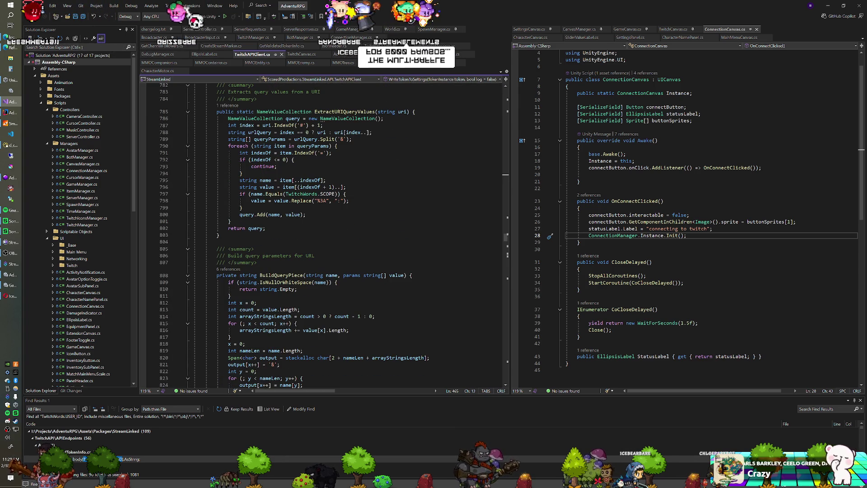
scroll(323, 233, up, 2)
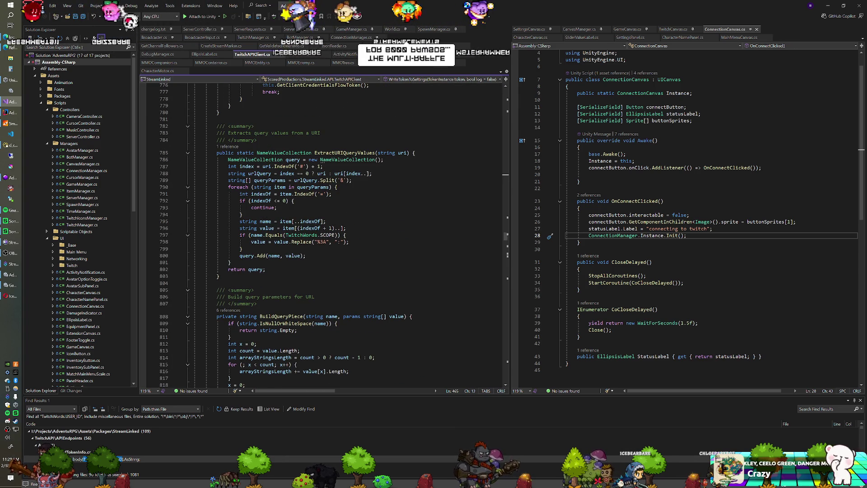
scroll(323, 232, down, 7)
scroll(311, 221, down, 12)
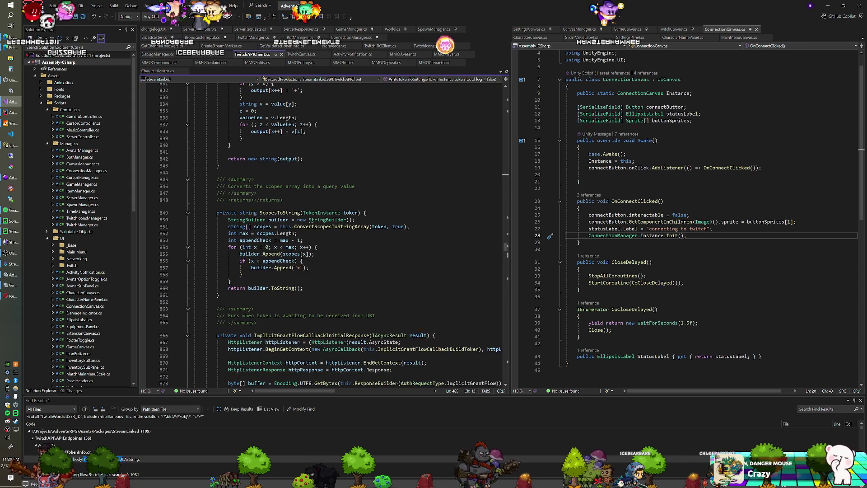
scroll(312, 222, down, 5)
scroll(310, 118, down, 3)
scroll(320, 233, down, 5)
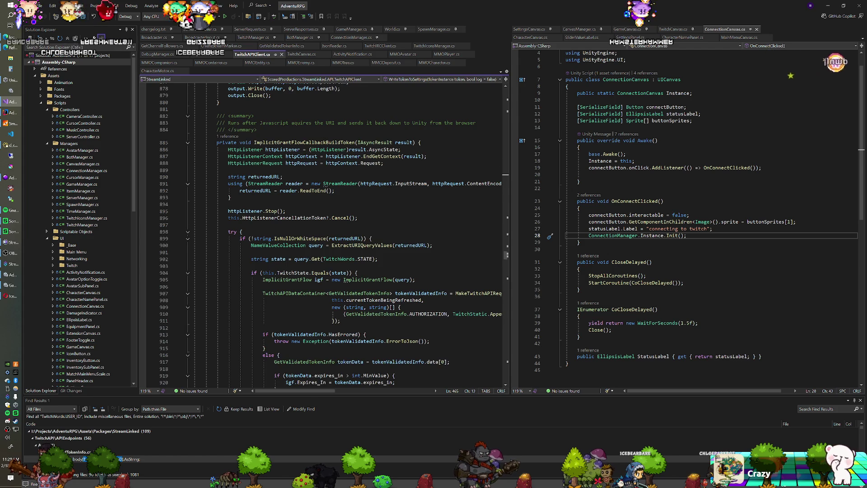
scroll(323, 234, down, 13)
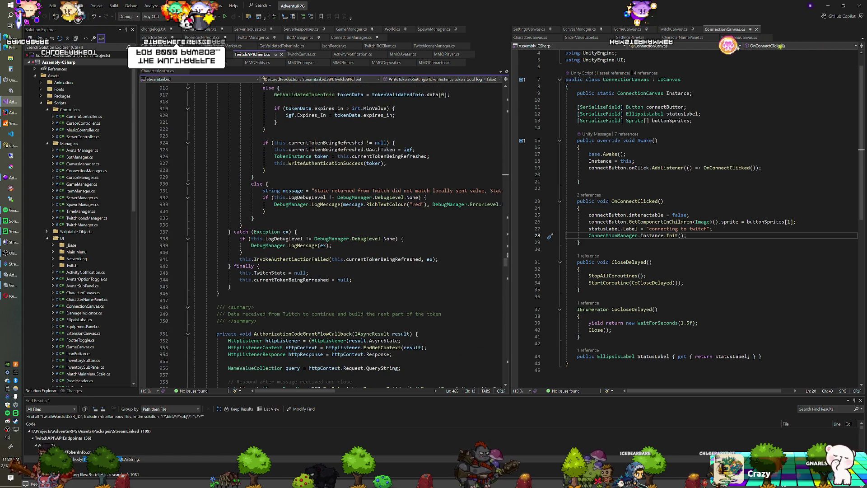
scroll(323, 235, down, 5)
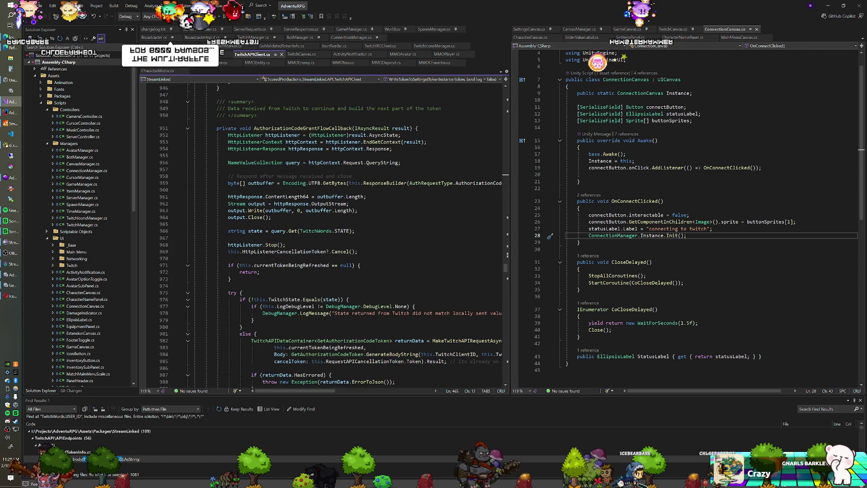
scroll(323, 235, down, 15)
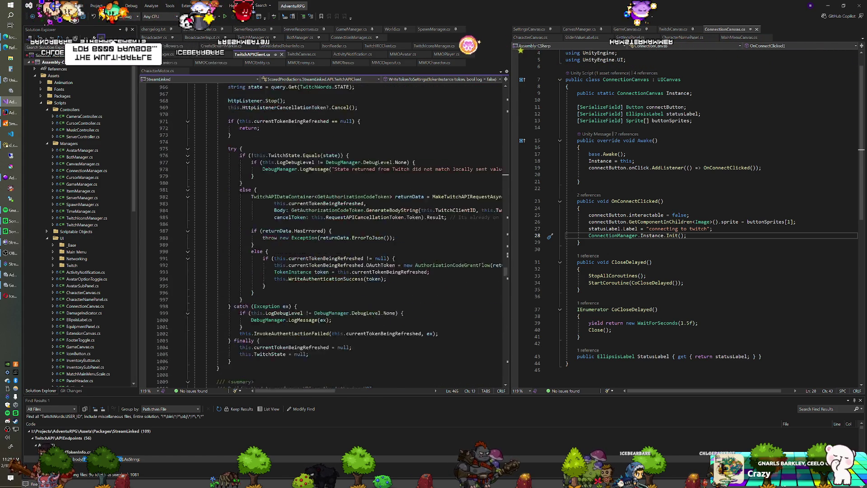
scroll(323, 234, down, 15)
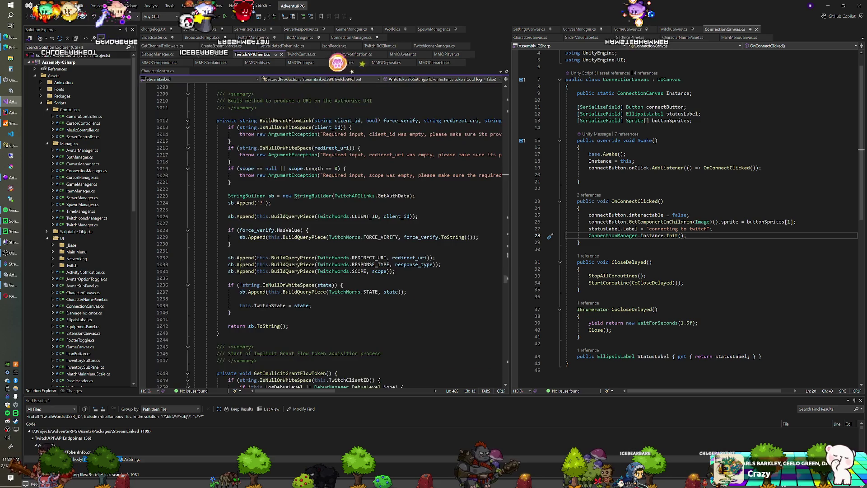
scroll(323, 235, down, 12)
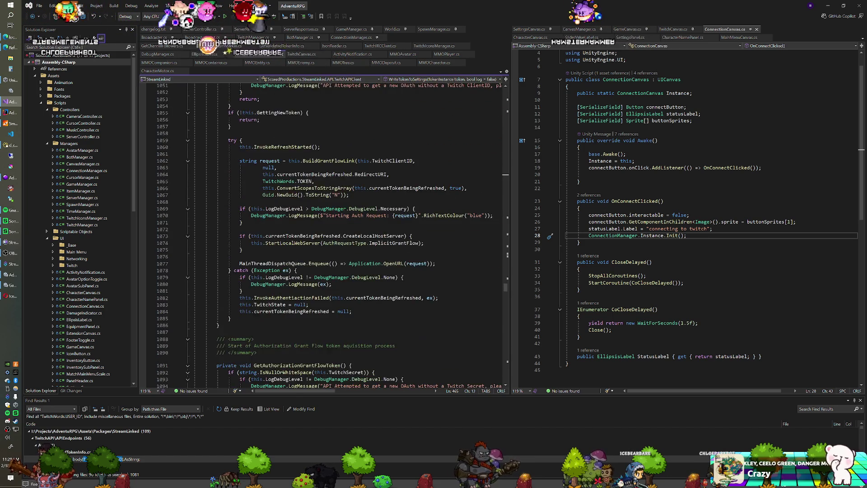
scroll(323, 235, down, 14)
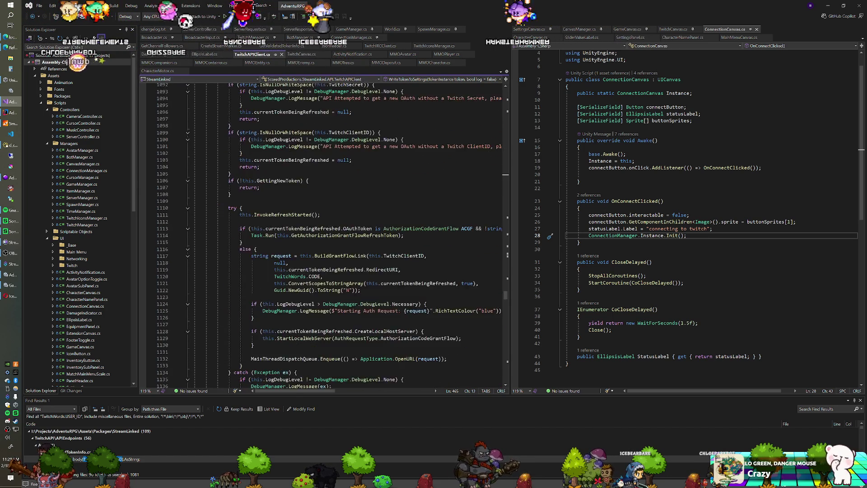
scroll(323, 235, down, 15)
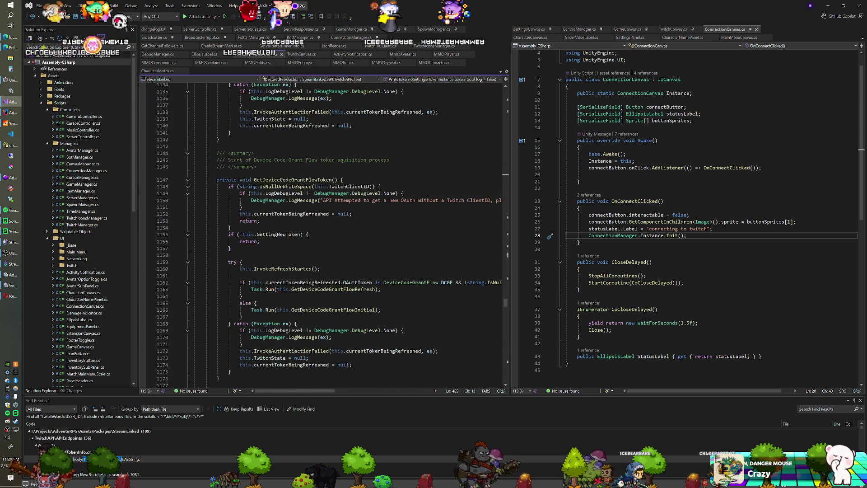
scroll(323, 235, down, 14)
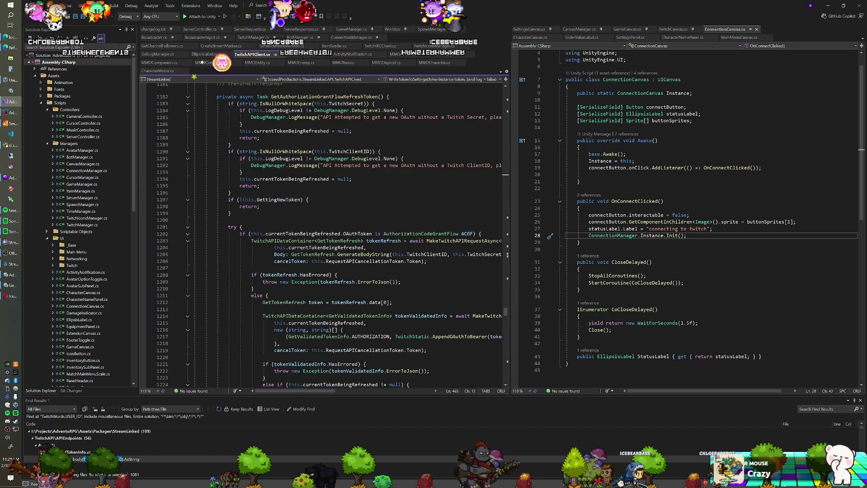
scroll(323, 235, down, 12)
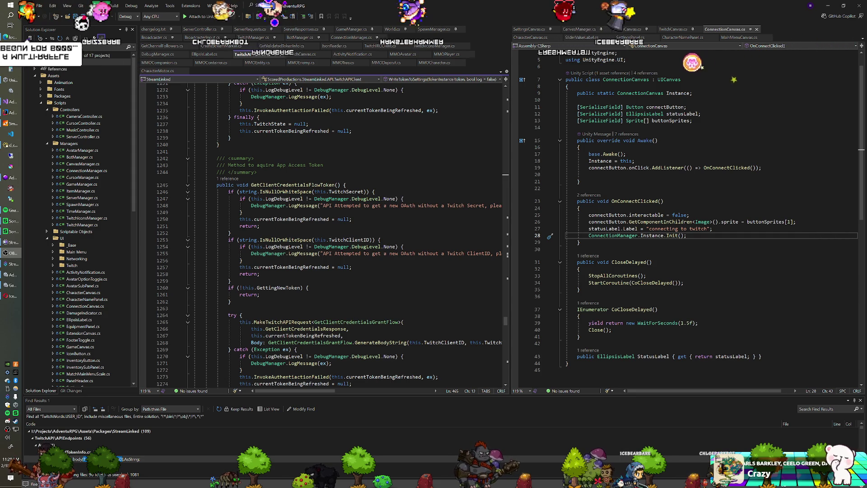
scroll(323, 226, down, 14)
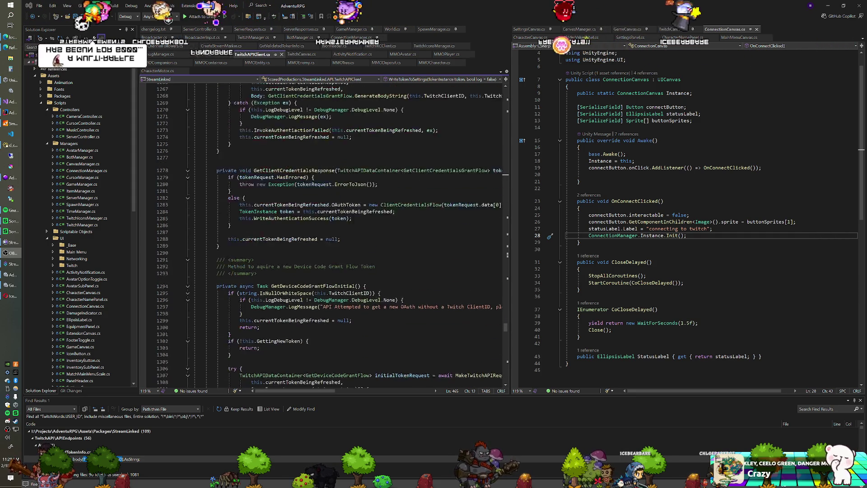
scroll(323, 226, down, 10)
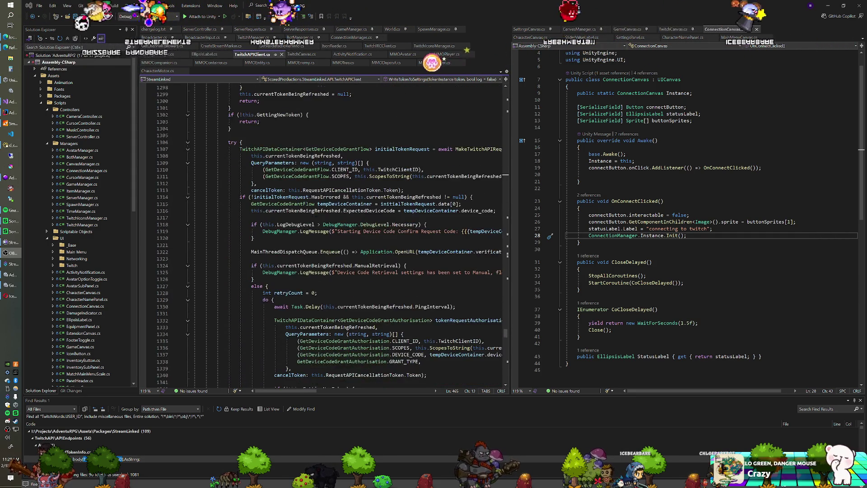
scroll(323, 226, down, 20)
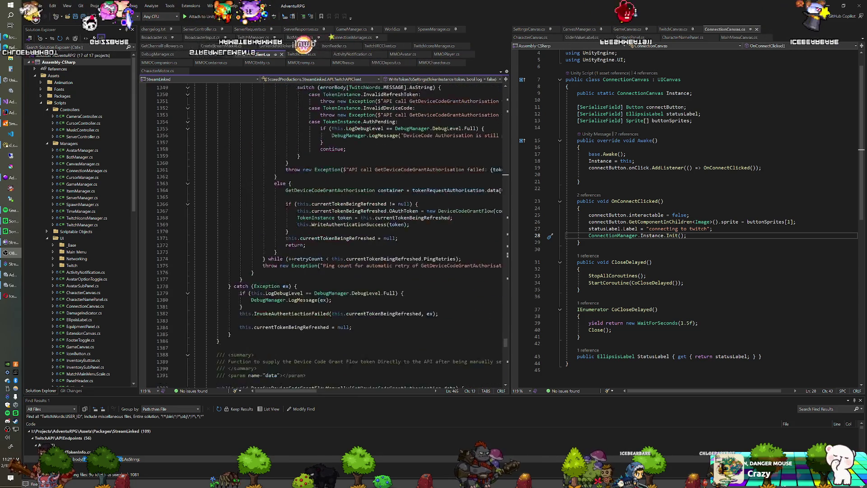
scroll(323, 226, down, 9)
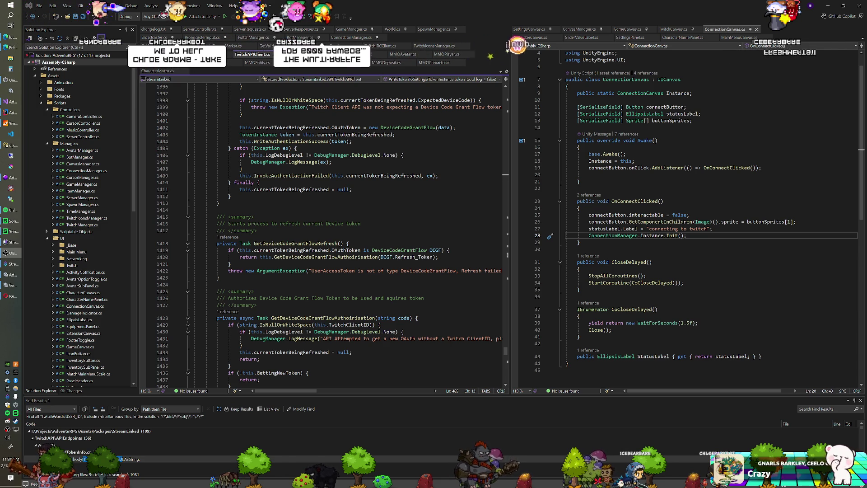
click(395, 175)
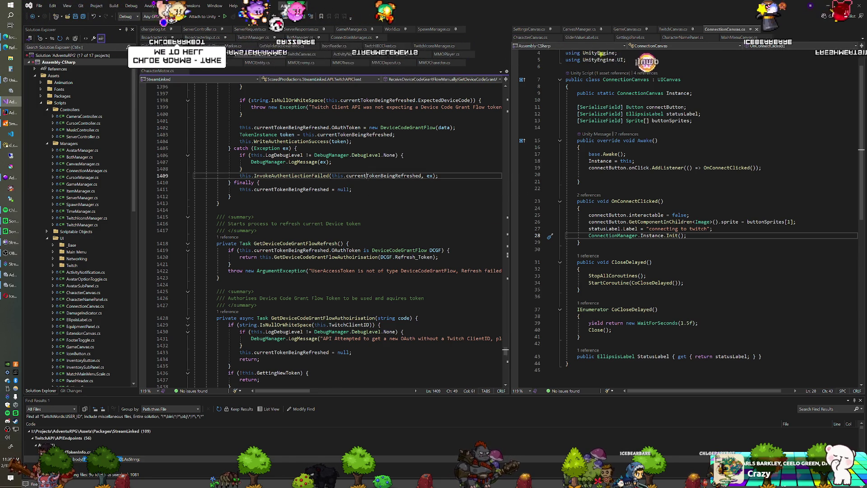
scroll(396, 176, down, 10)
scroll(323, 235, down, 13)
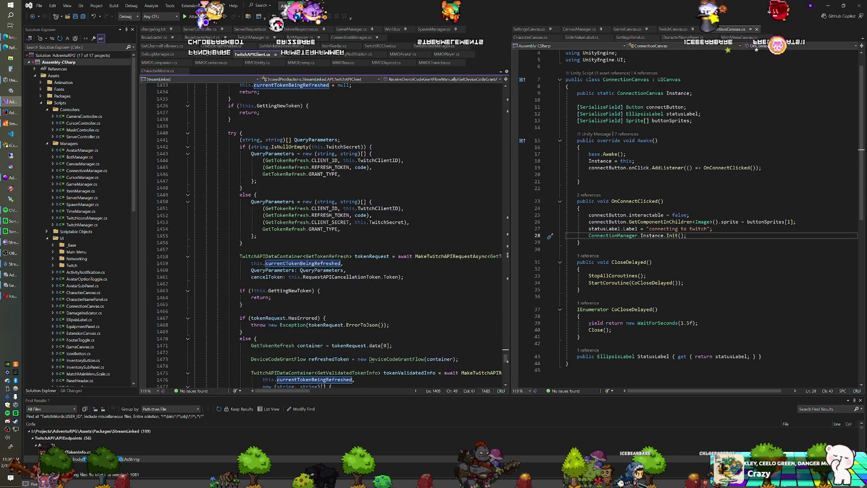
scroll(323, 234, down, 12)
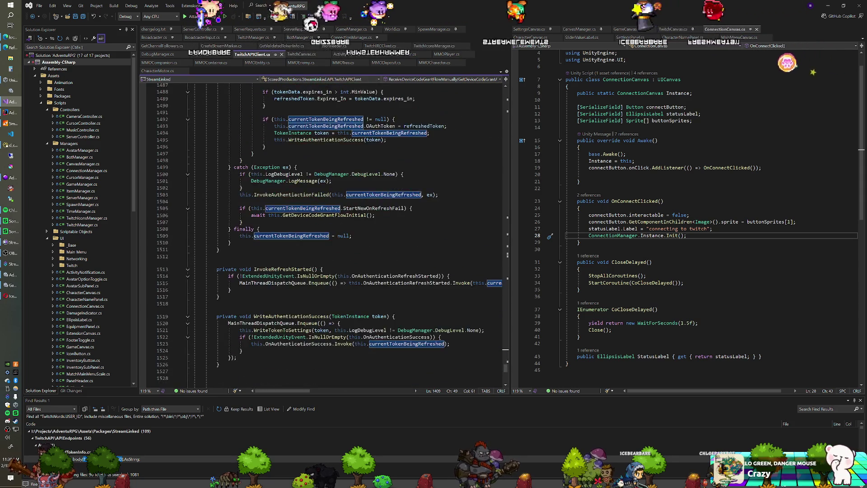
scroll(323, 235, up, 3)
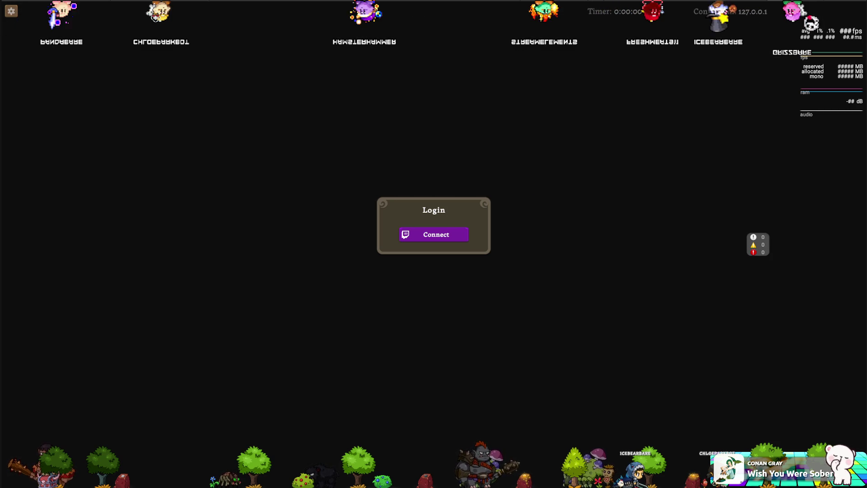
Close the running full-screen game with Alt+F4 to get back to the editor.
key(alt+F4)
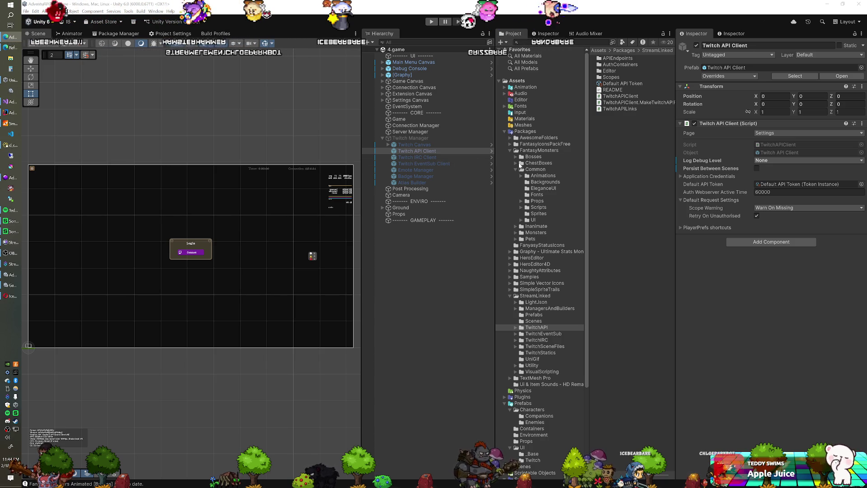
Expand Pets, select the Dragony folder and open Dragony.png in an external image viewer.
click(516, 238)
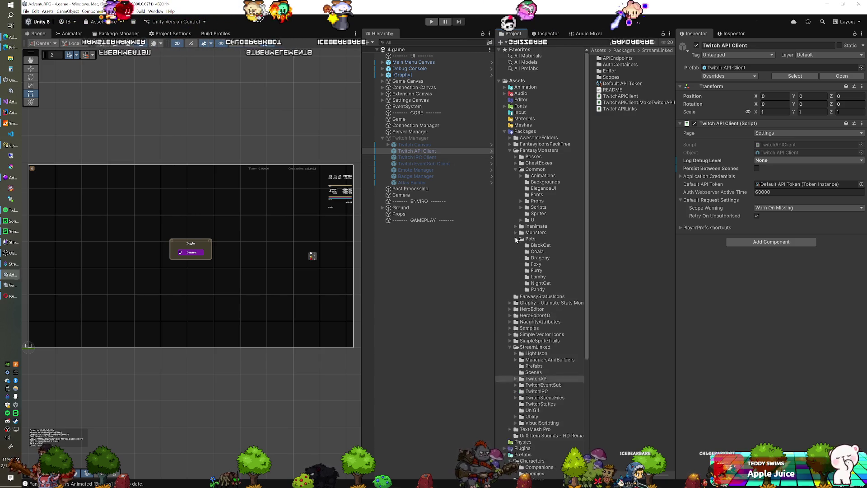
click(540, 258)
click(613, 59)
double_click(613, 59)
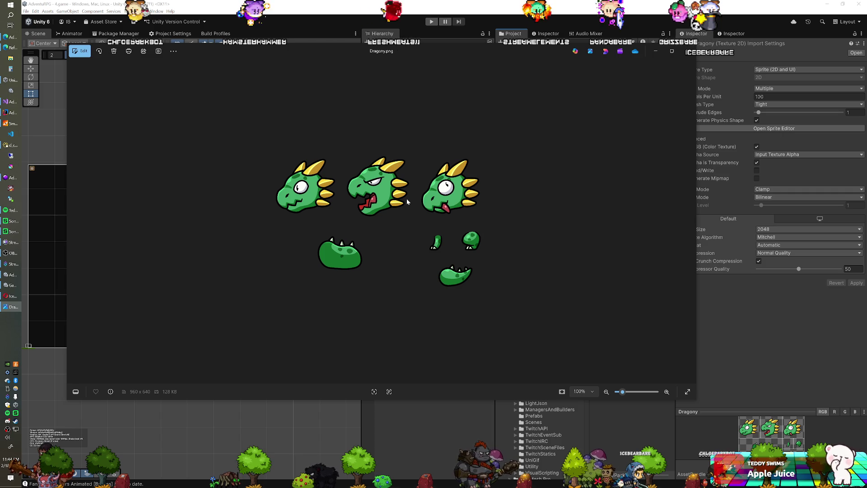
Close the viewer and browse the Foxy, Stripy, Coala, Dragony and Racoony pet textures.
click(688, 51)
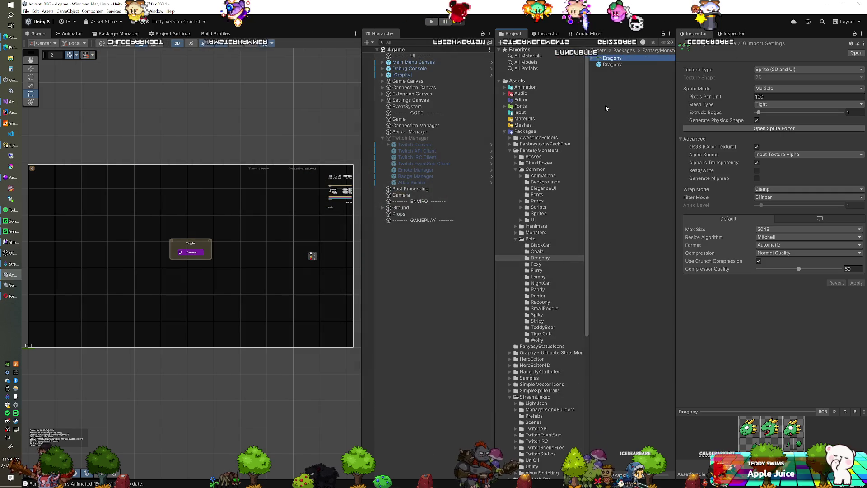
click(545, 264)
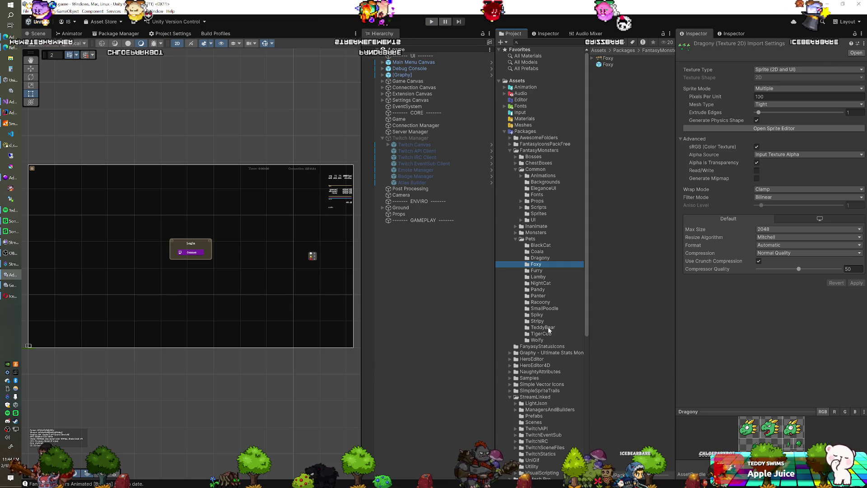
click(538, 321)
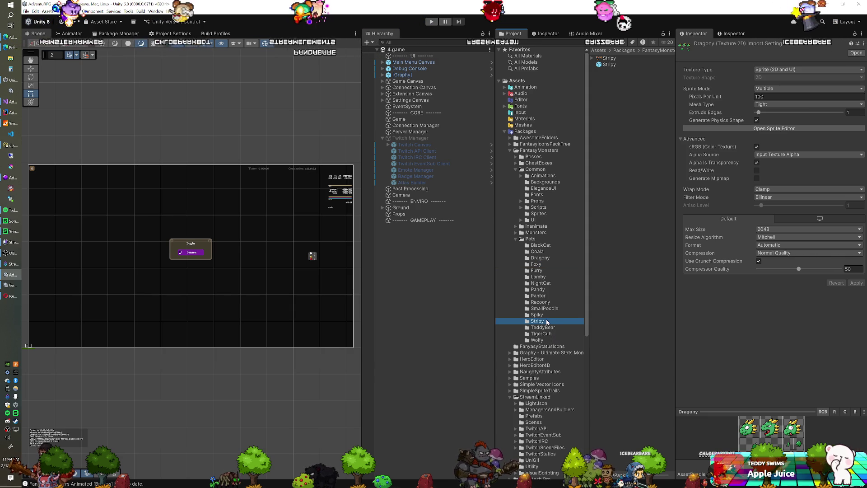
click(610, 58)
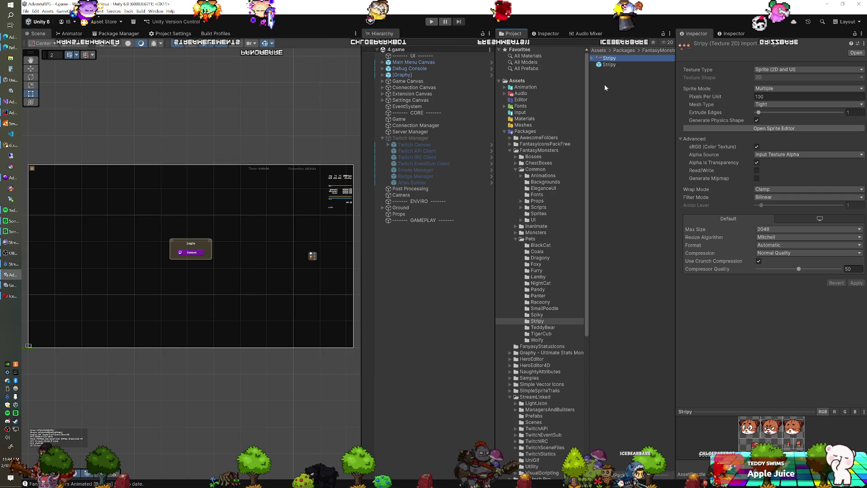
click(538, 252)
click(539, 259)
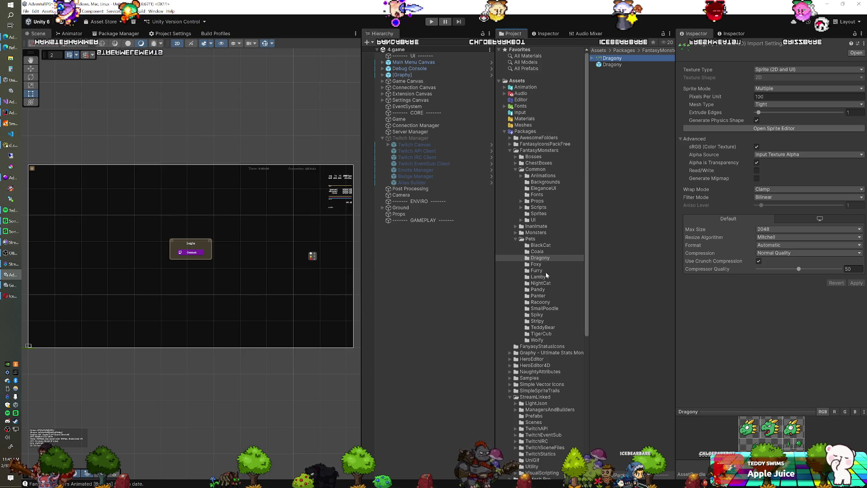
click(541, 302)
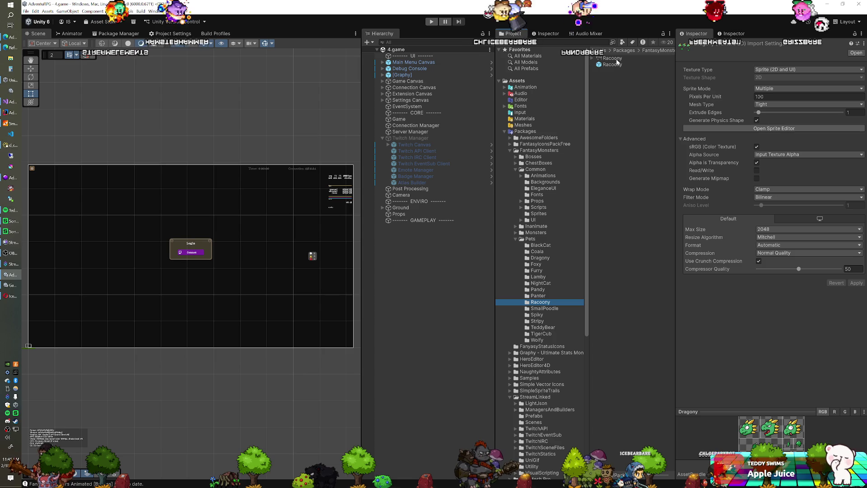
click(616, 58)
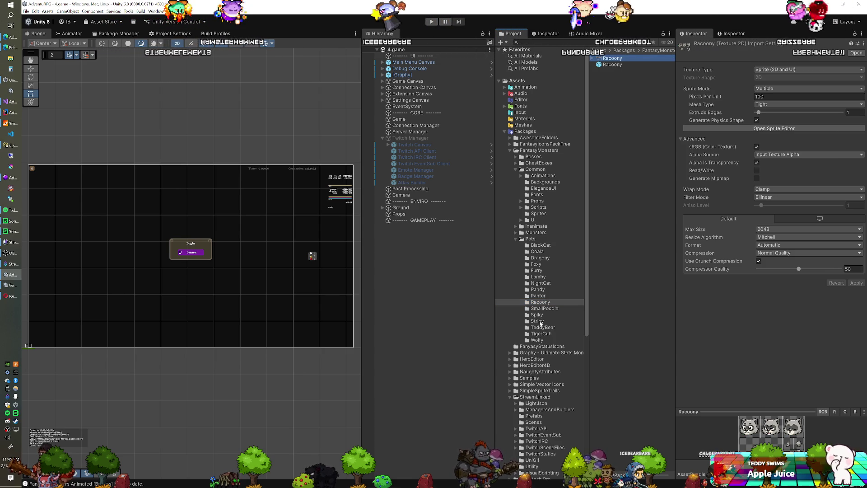
click(537, 321)
click(621, 58)
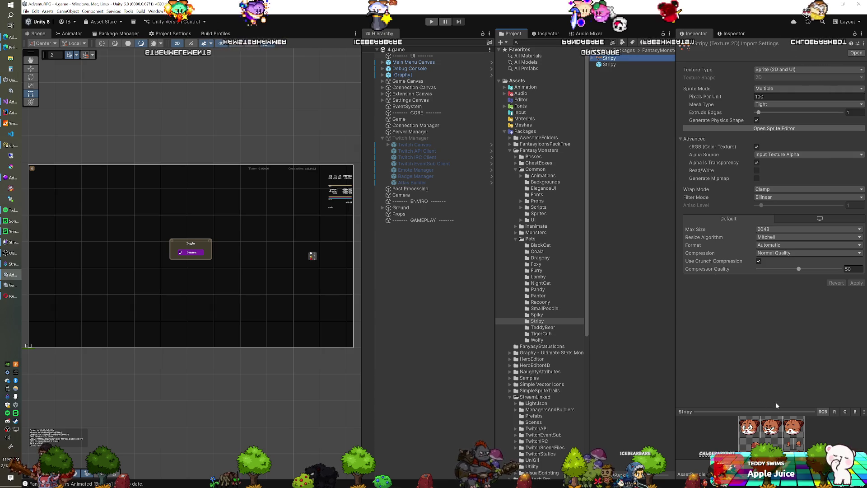
Pop the Stripy texture preview into its own window, then close it.
right_click(765, 411)
click(765, 415)
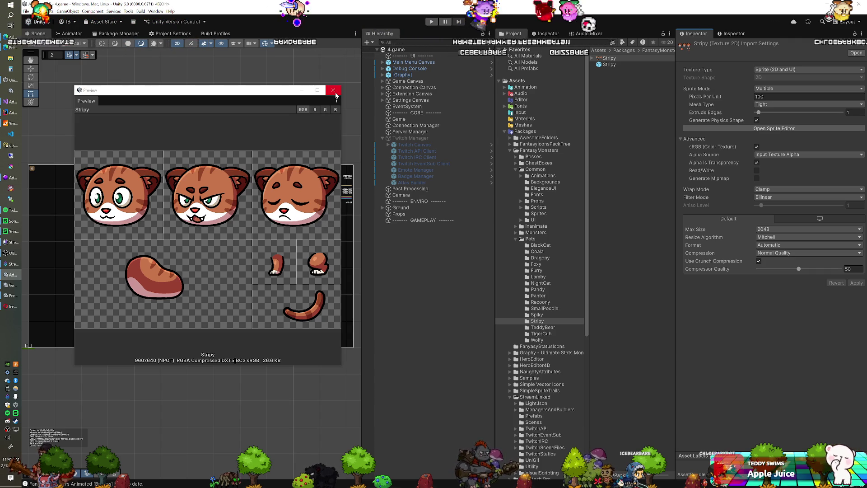
click(336, 93)
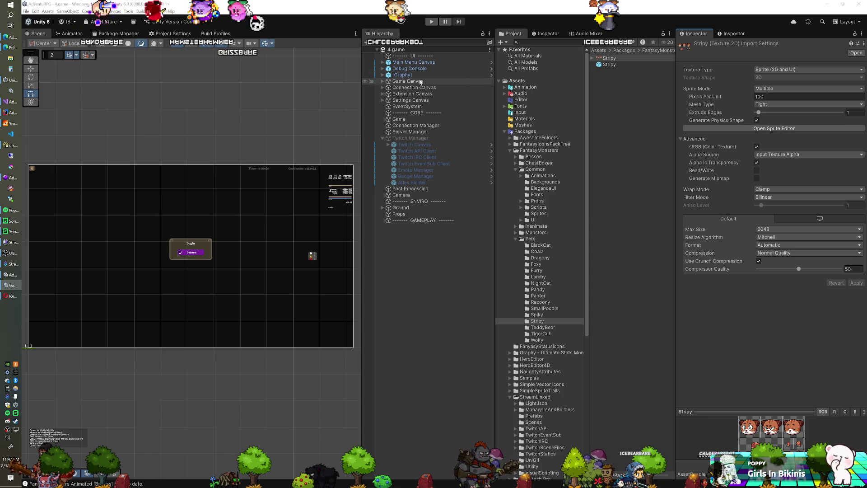
Expand Connection Canvas in the Hierarchy to show its Background and Panel children.
click(383, 81)
Expand Connection Canvas > Panel > Content, select Status Label and type 'connecting...'.
click(383, 82)
click(383, 87)
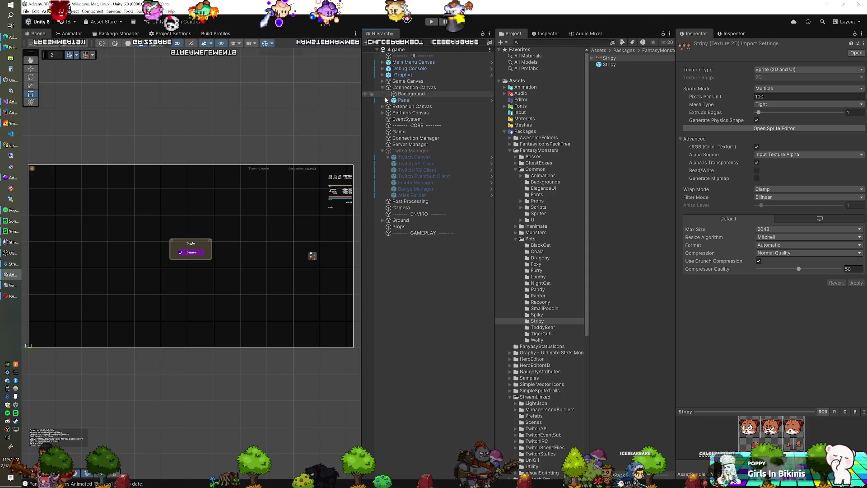
click(388, 100)
click(394, 106)
click(426, 119)
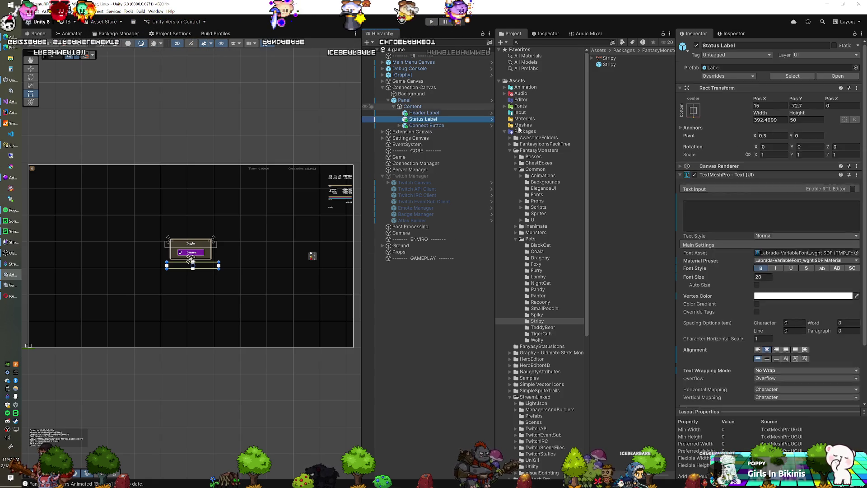
text(connecting...)
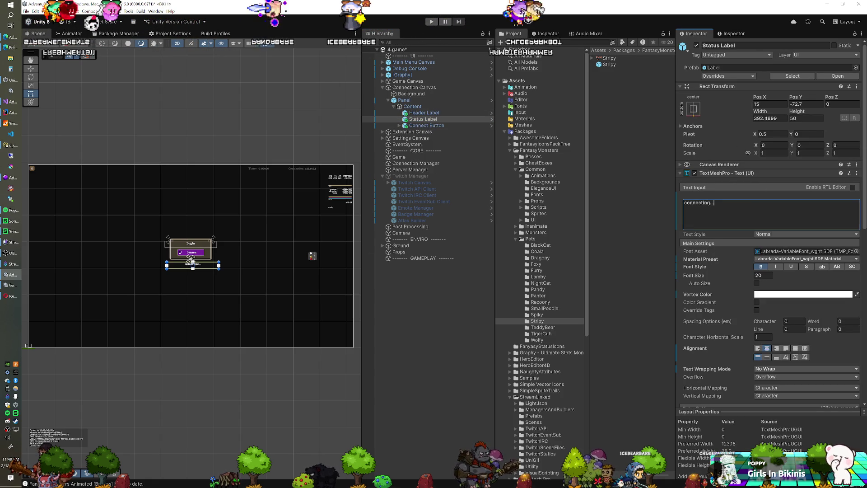
Reposition the Status Label, enter 000000 and set its Y position to -72.
click(799, 101)
mouse_move(800, 100)
mouse_down()
mouse_move(858, 92)
mouse_move(42, 84)
mouse_move(164, 63)
mouse_move(128, 86)
mouse_up()
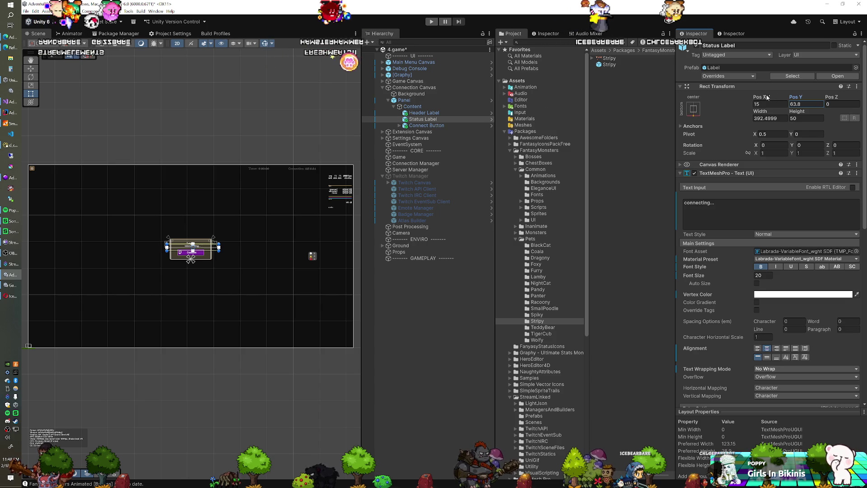
drag(766, 97, 754, 100)
click(699, 203)
text(0)
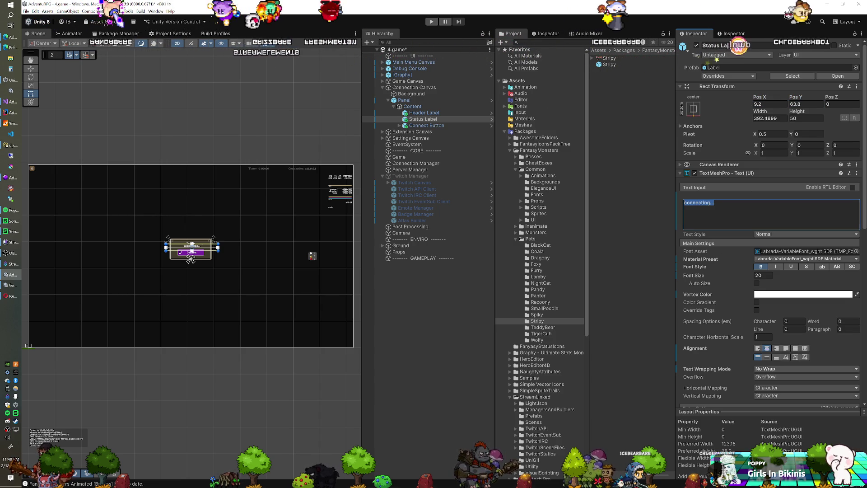
text(00000)
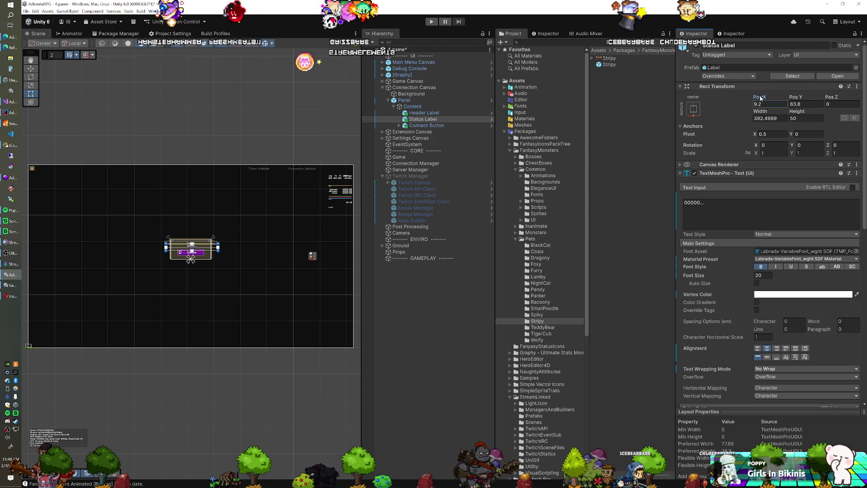
drag(766, 97, 767, 98)
key(Tab)
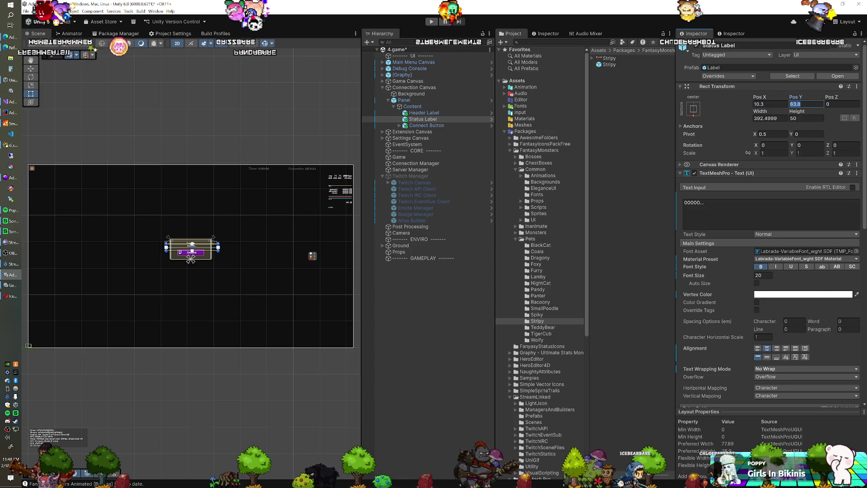
text(-72)
Clear the Status Label's text and select the Settings Canvas object.
click(771, 214)
key(ctrl+a)
key(BackSpace)
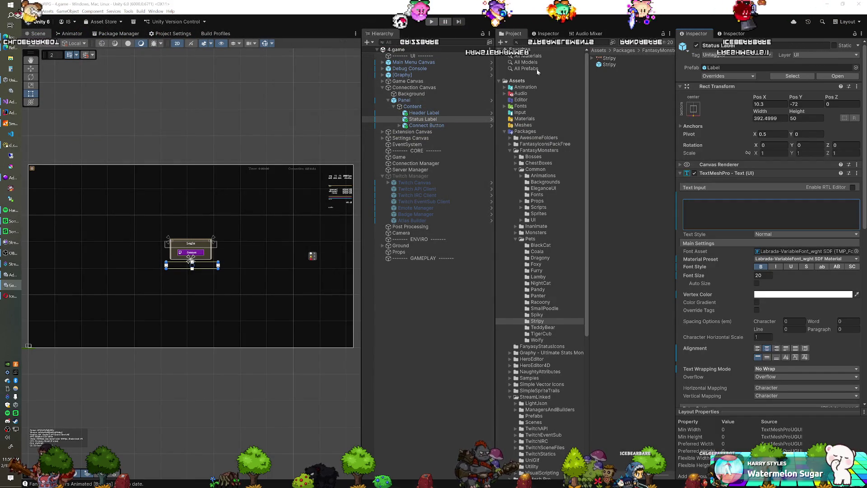
click(417, 140)
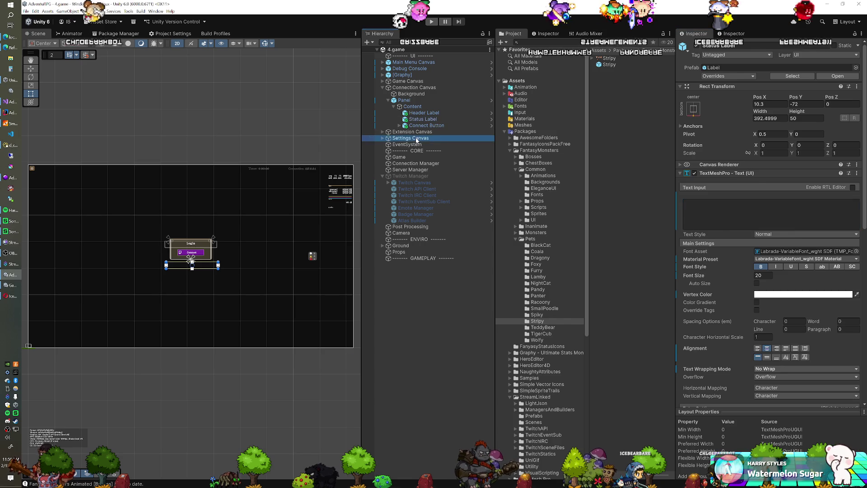
Assign the Local Server settings to Server Manager and enter Play mode with Ctrl+P.
click(411, 170)
click(860, 138)
double_click(712, 43)
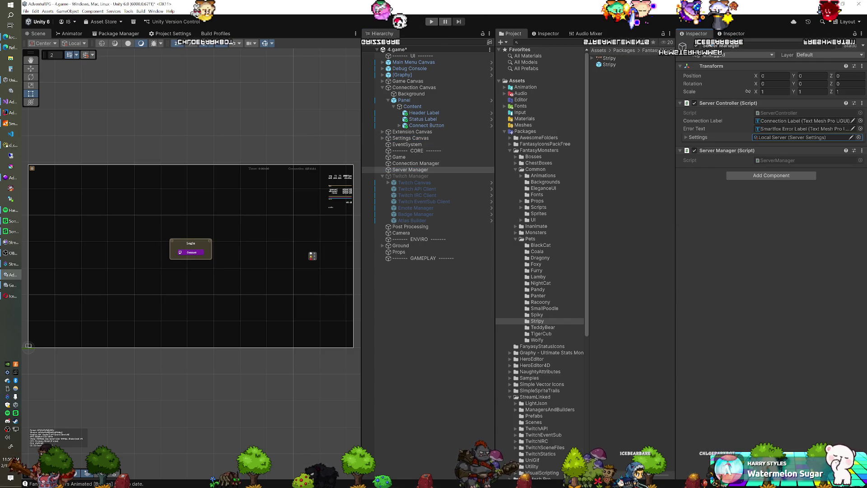
key(ctrl+p)
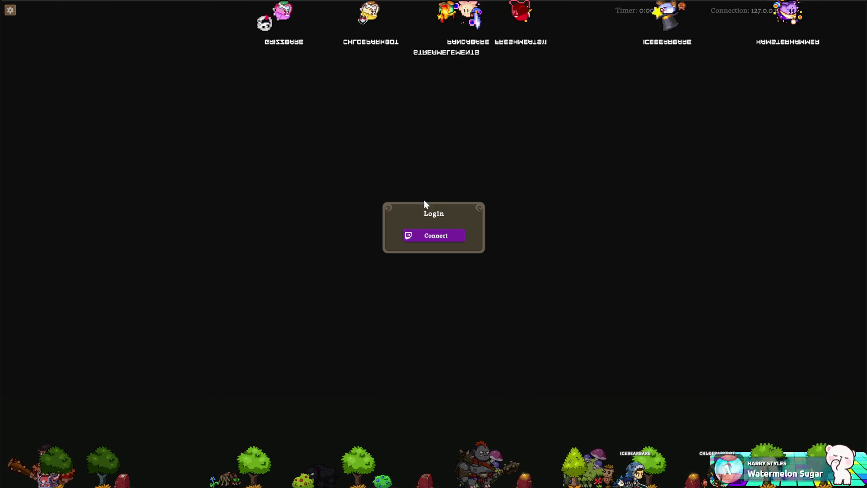
Start the Twitch connection from the Login panel, then bring Visual Studio forward.
click(420, 231)
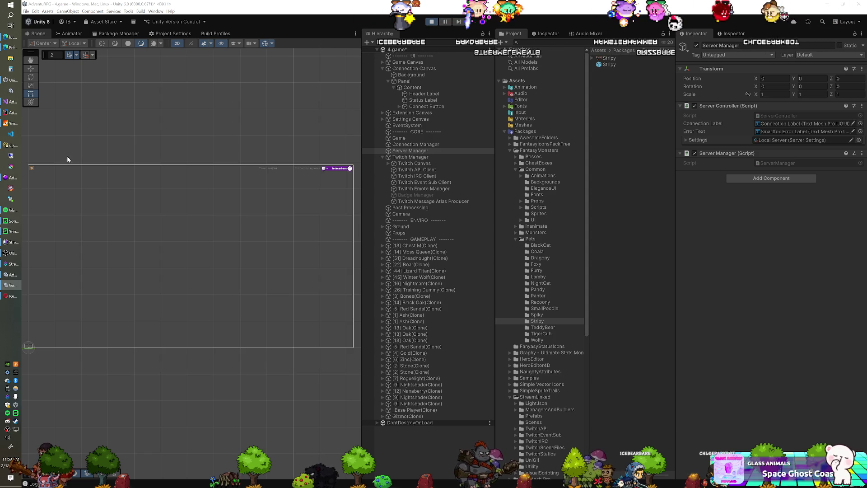
click(13, 103)
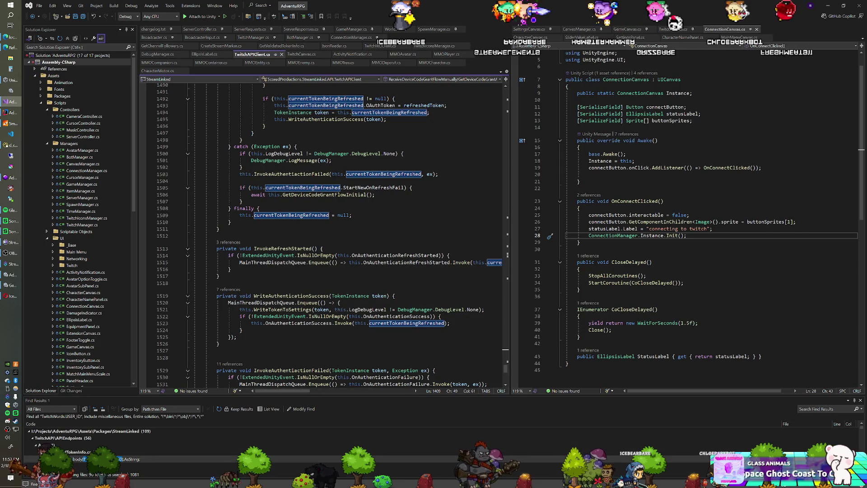
scroll(321, 235, up, 14)
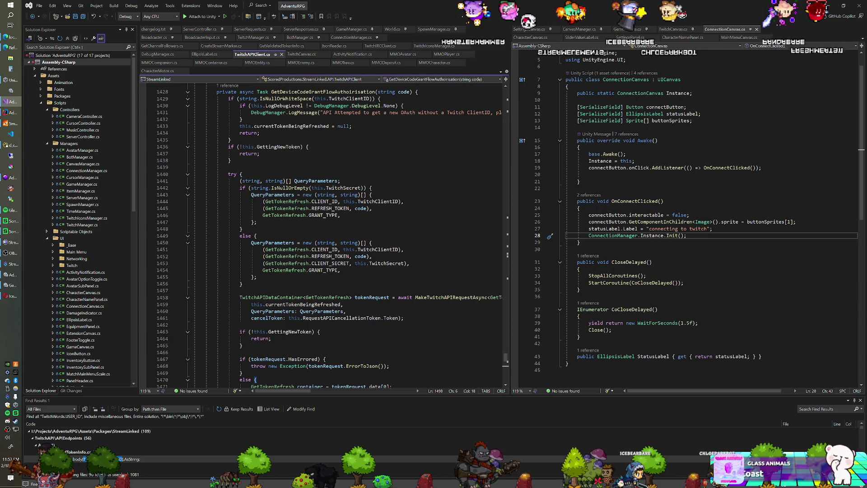
scroll(320, 235, up, 4)
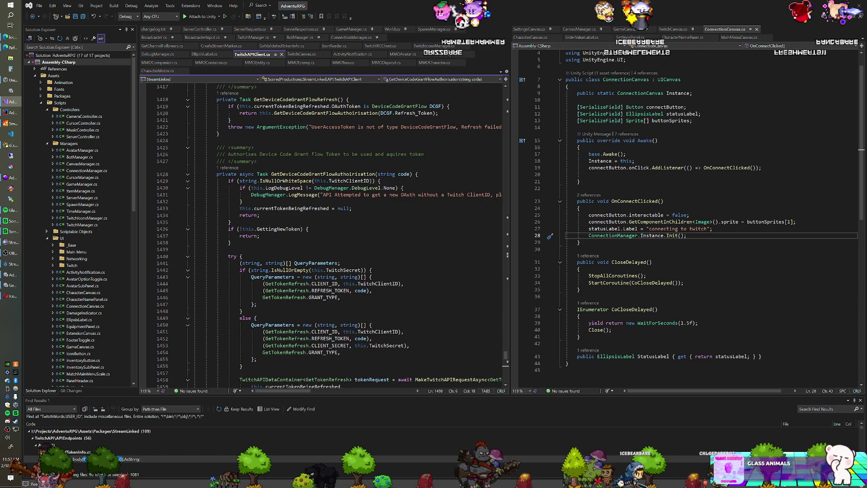
scroll(320, 235, down, 2)
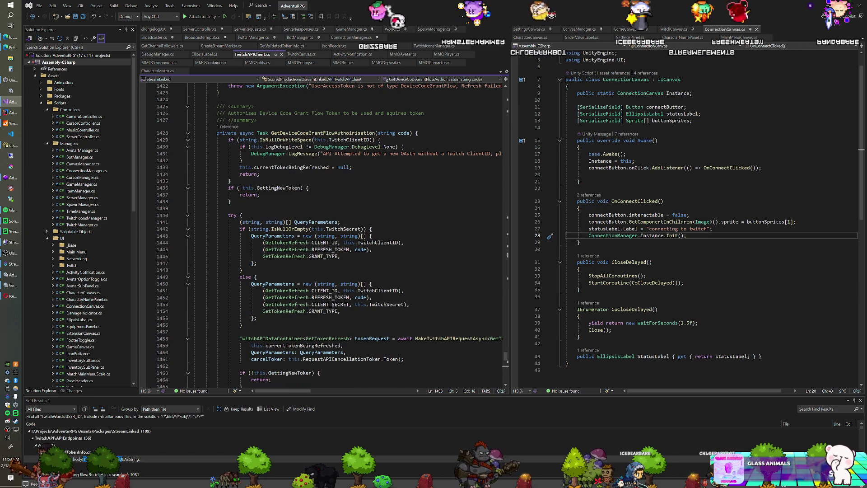
scroll(321, 235, down, 7)
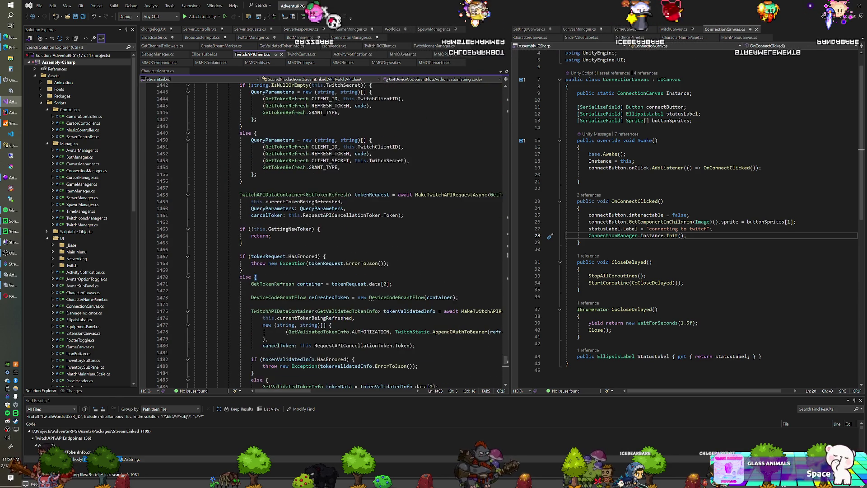
scroll(321, 235, down, 6)
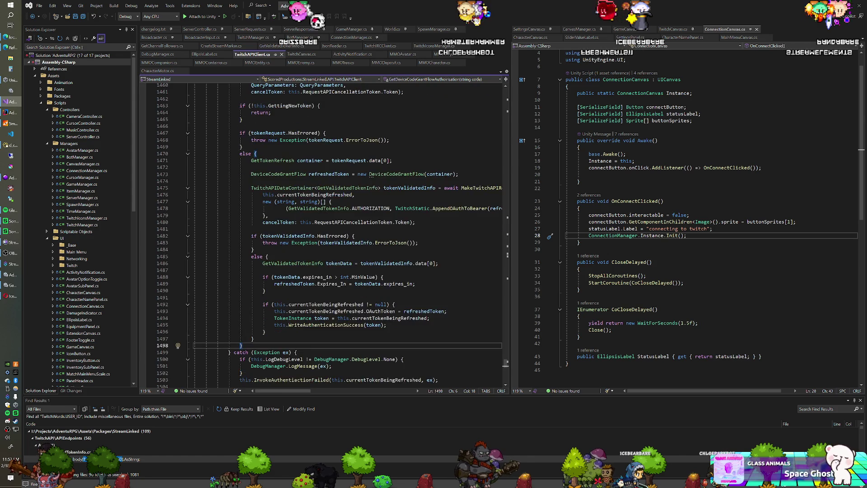
scroll(320, 234, down, 3)
scroll(320, 235, down, 6)
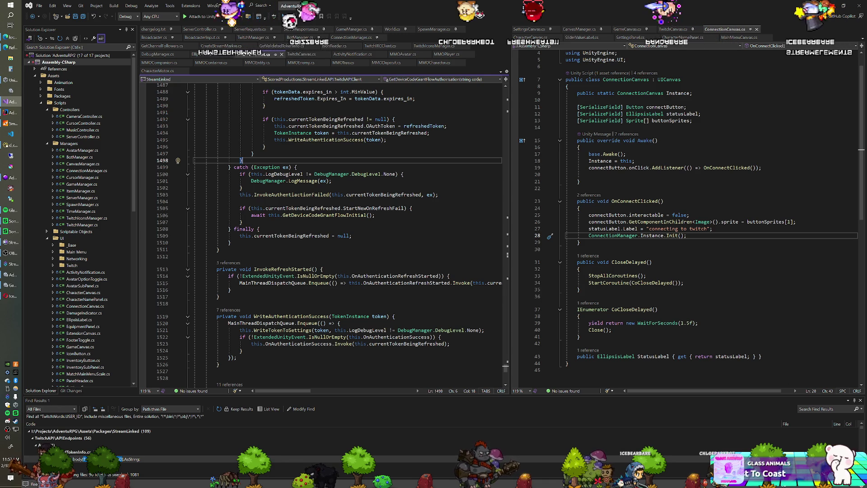
Find all 'url' matches across the solution and collapse the FantasyIconsPackFree\Demo results.
click(254, 153)
key(ctrl+shift+f)
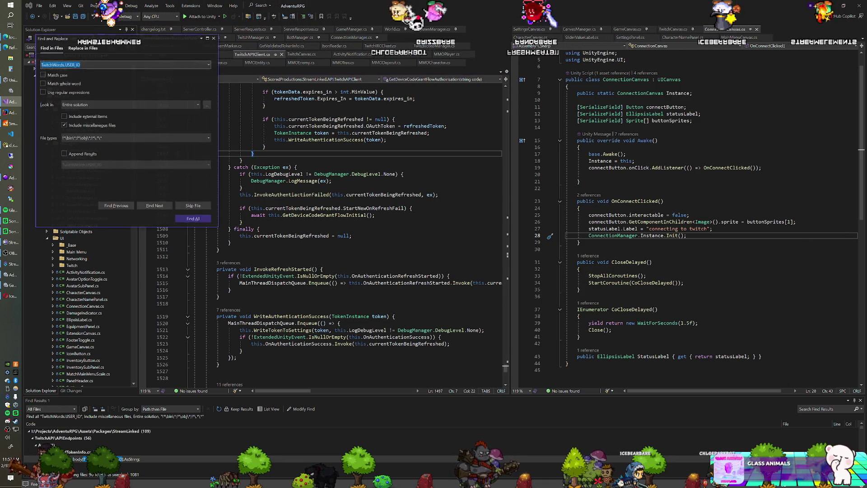
text(url)
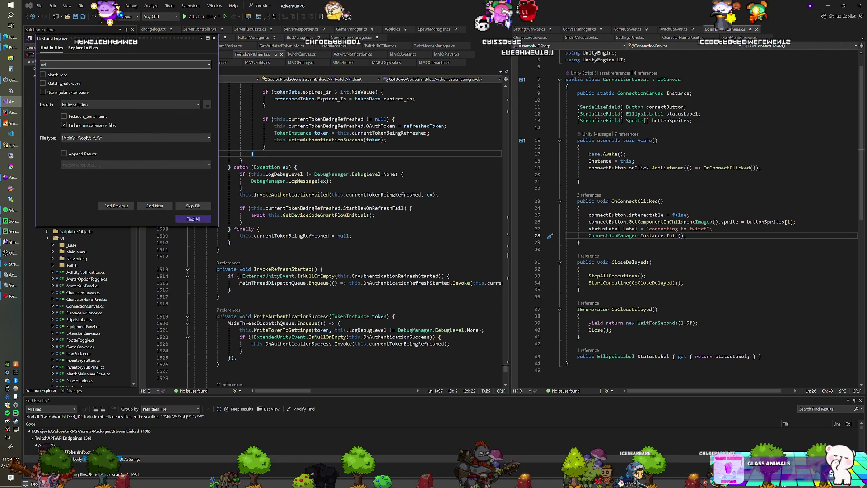
click(194, 219)
scroll(165, 426, down, 2)
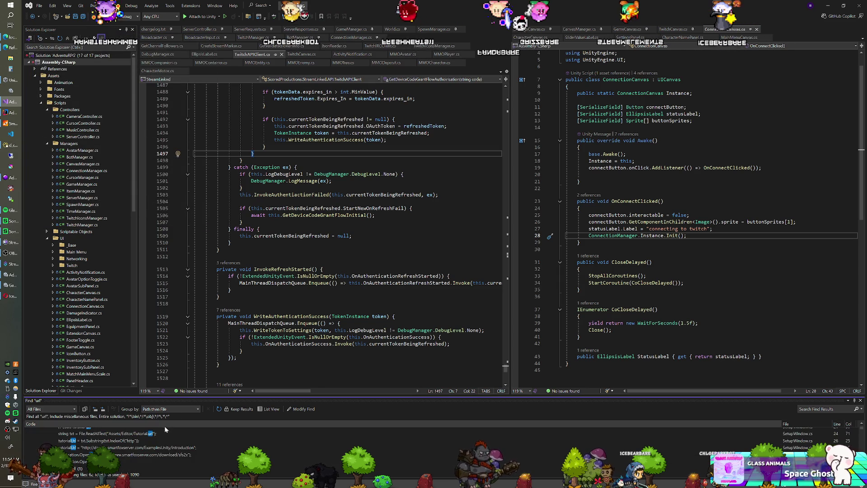
scroll(171, 430, up, 3)
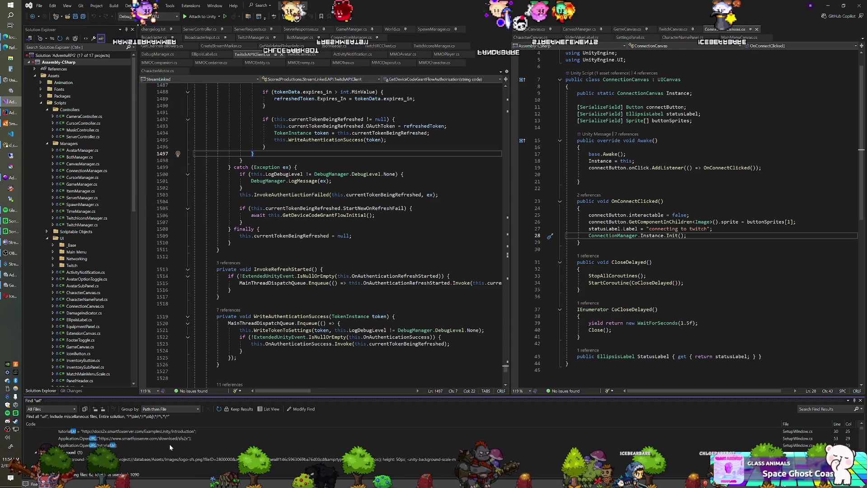
scroll(171, 437, down, 3)
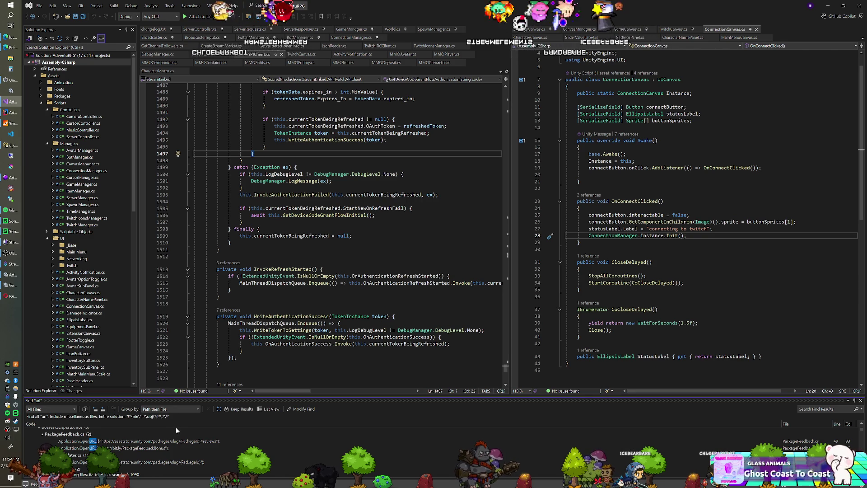
scroll(175, 429, up, 3)
key(Left)
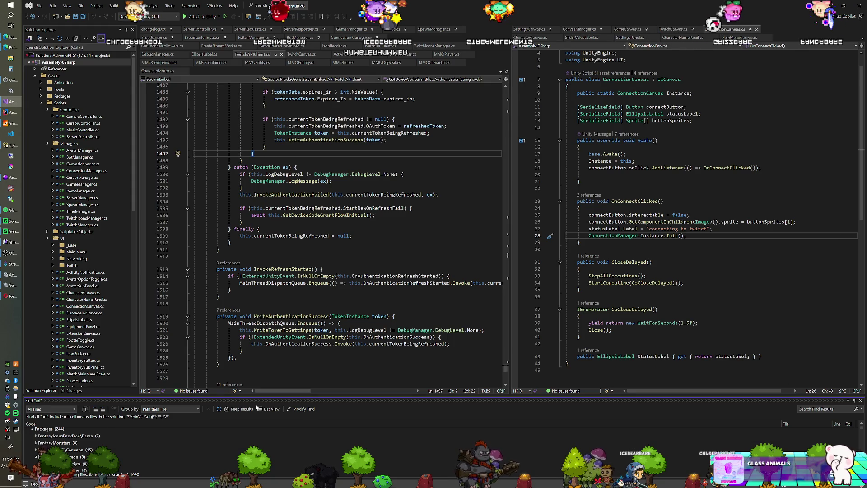
Enlarge and browse the url search results, collapsing the HeroEditor\Common matches, then close them.
drag(255, 395, 259, 270)
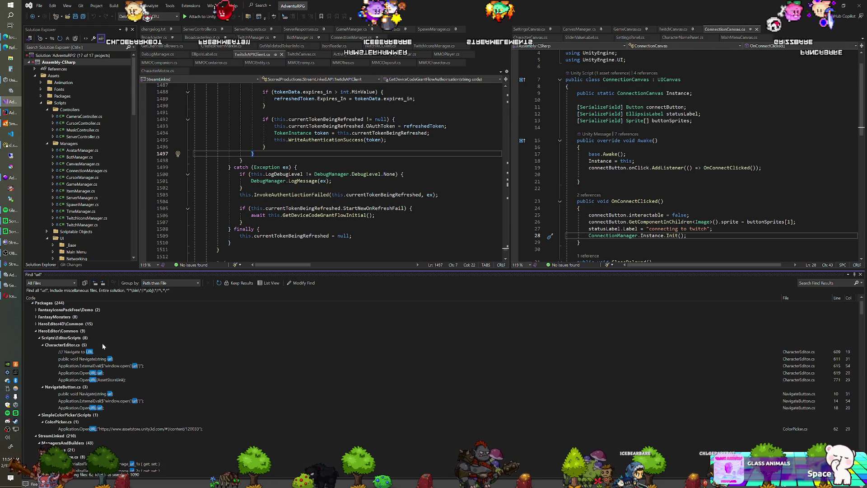
scroll(102, 345, down, 1)
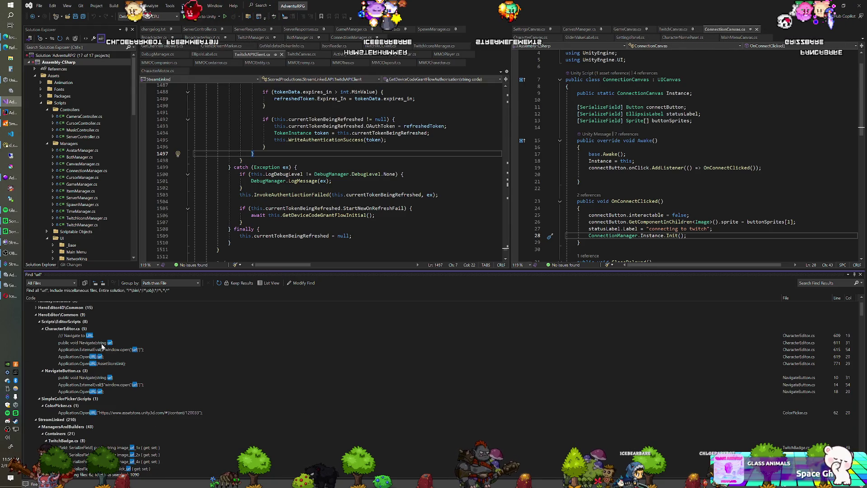
click(36, 316)
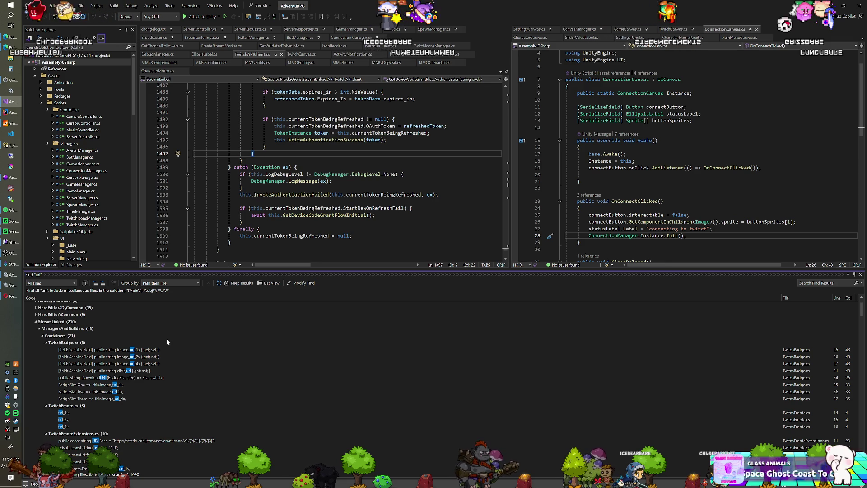
scroll(165, 338, down, 2)
scroll(162, 347, down, 2)
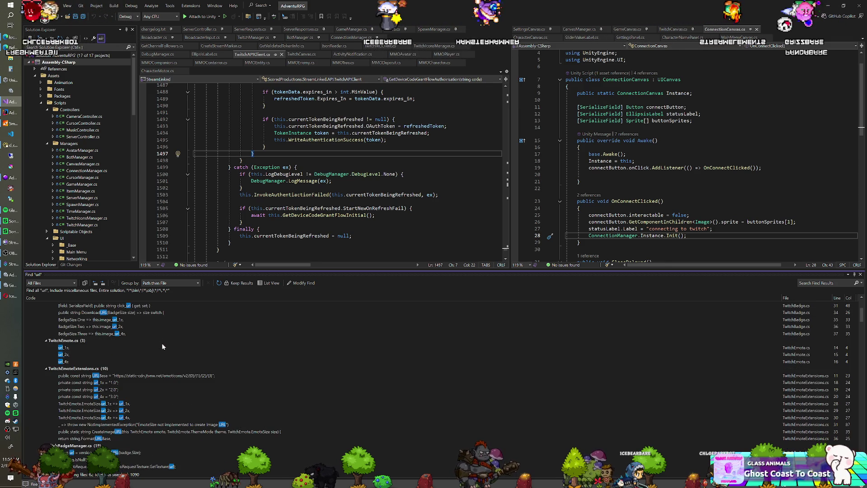
scroll(162, 346, down, 1)
scroll(163, 347, down, 2)
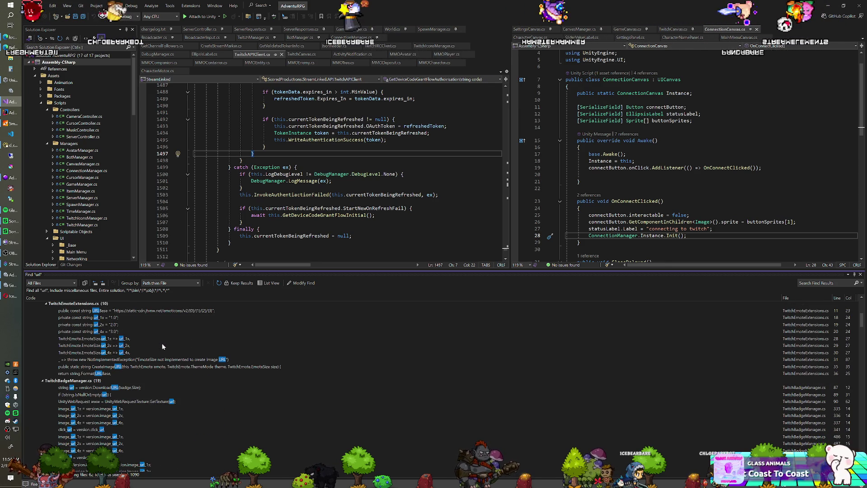
scroll(163, 346, down, 2)
scroll(162, 344, down, 5)
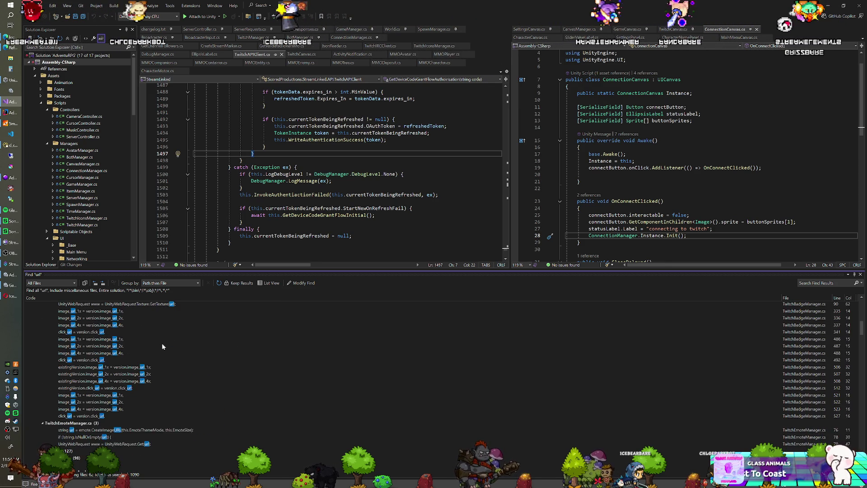
scroll(161, 343, down, 2)
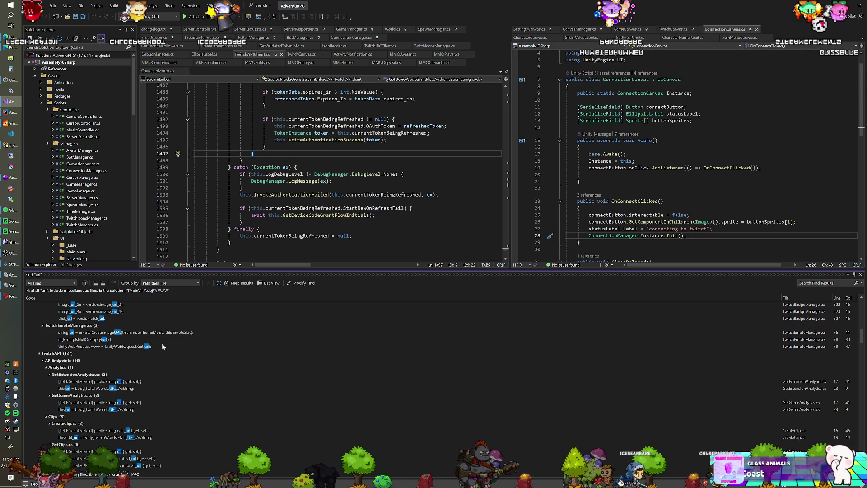
scroll(162, 342, down, 2)
scroll(162, 343, down, 2)
scroll(162, 347, down, 2)
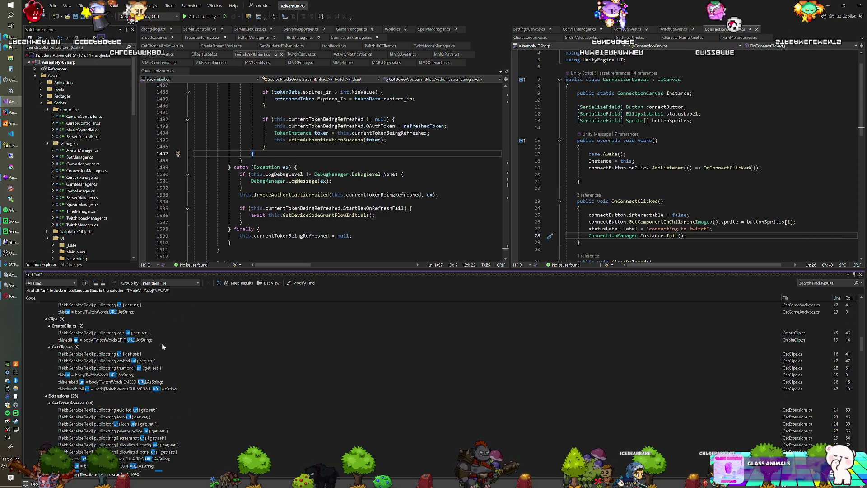
scroll(161, 347, down, 2)
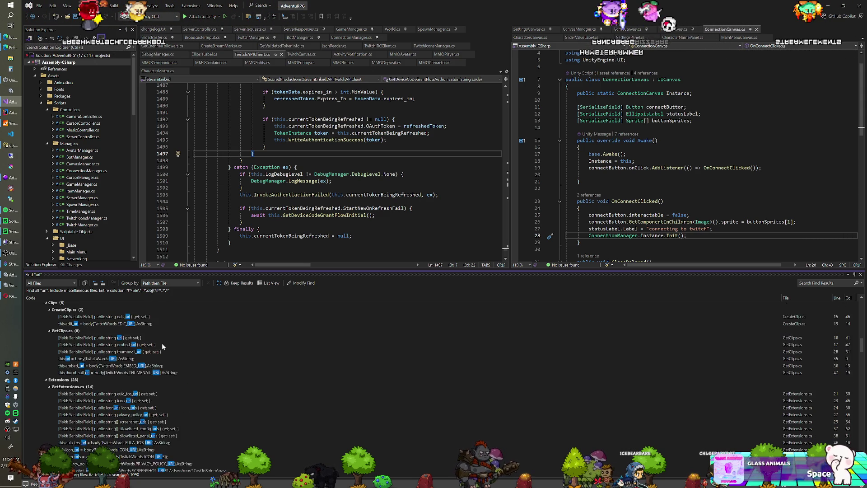
scroll(162, 347, down, 3)
scroll(162, 347, down, 10)
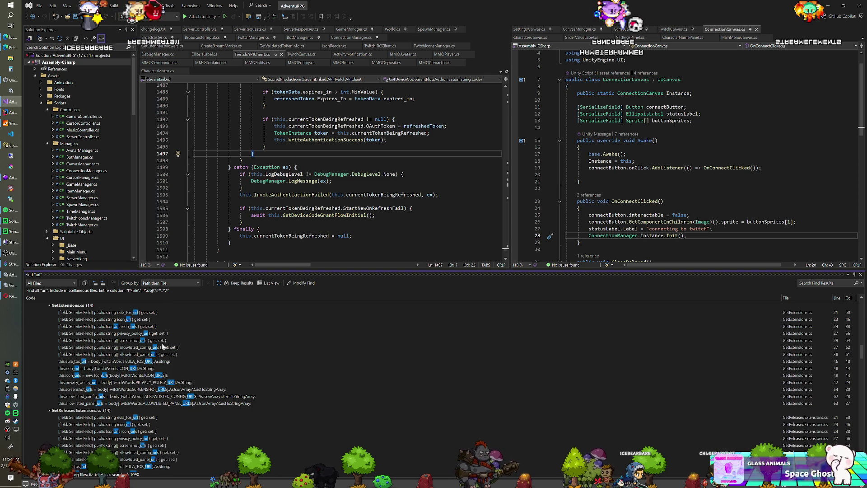
scroll(162, 346, down, 6)
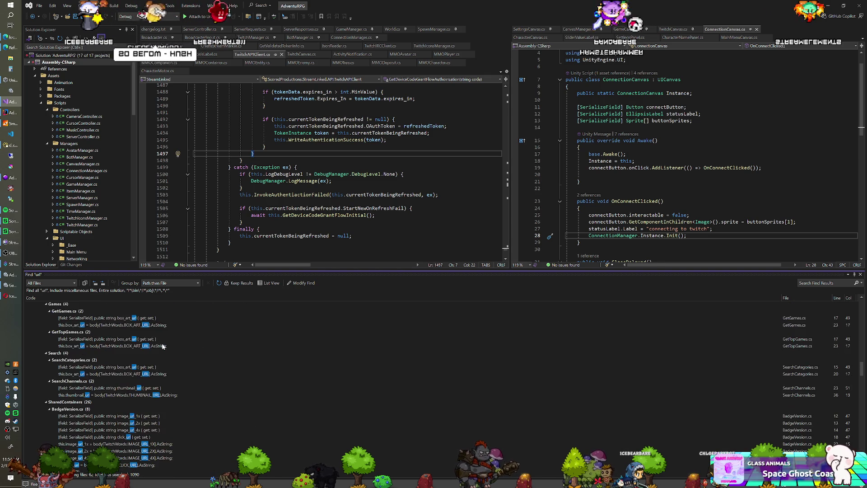
scroll(162, 346, down, 6)
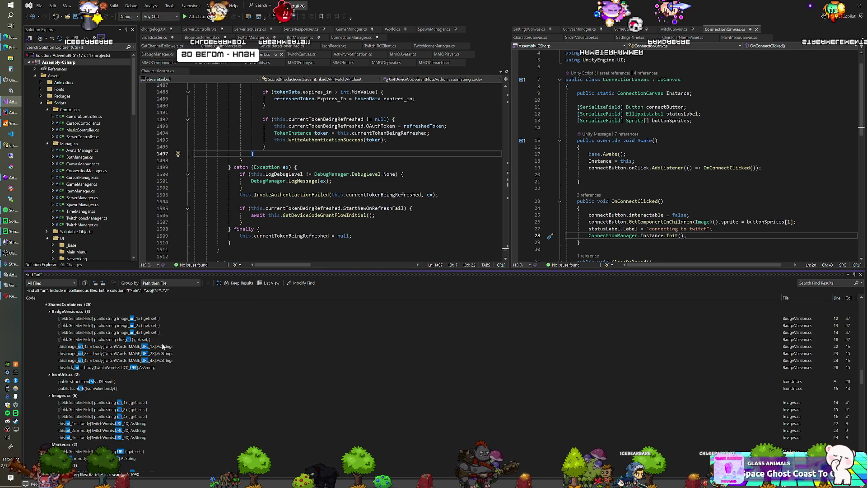
scroll(162, 346, down, 7)
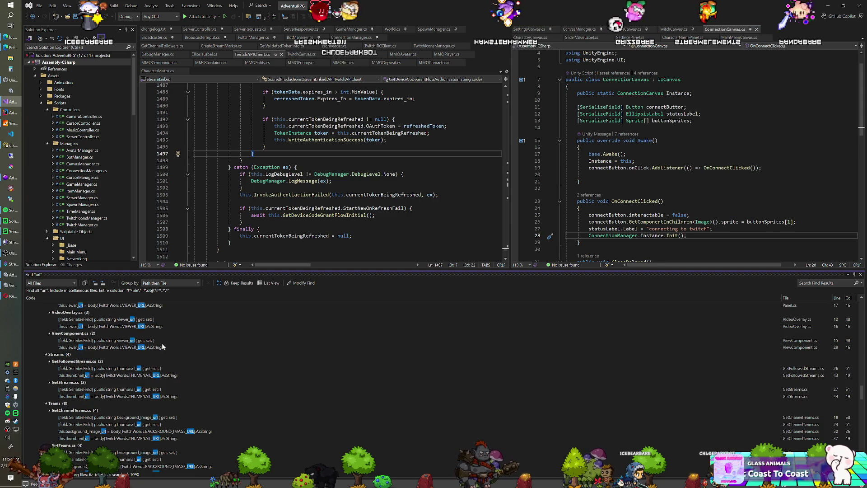
scroll(162, 347, down, 3)
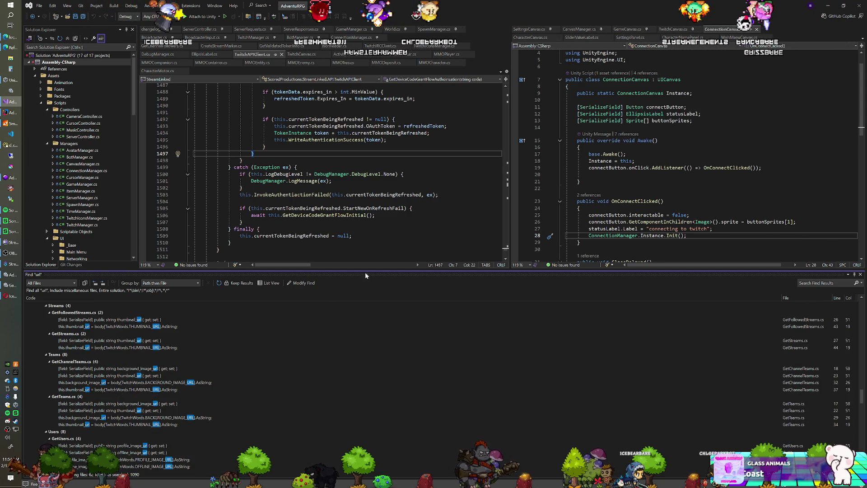
click(275, 37)
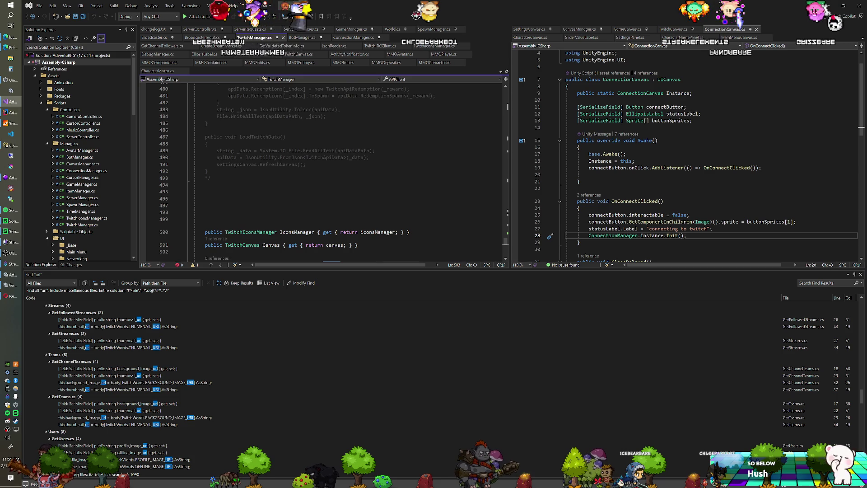
click(861, 274)
scroll(316, 203, up, 8)
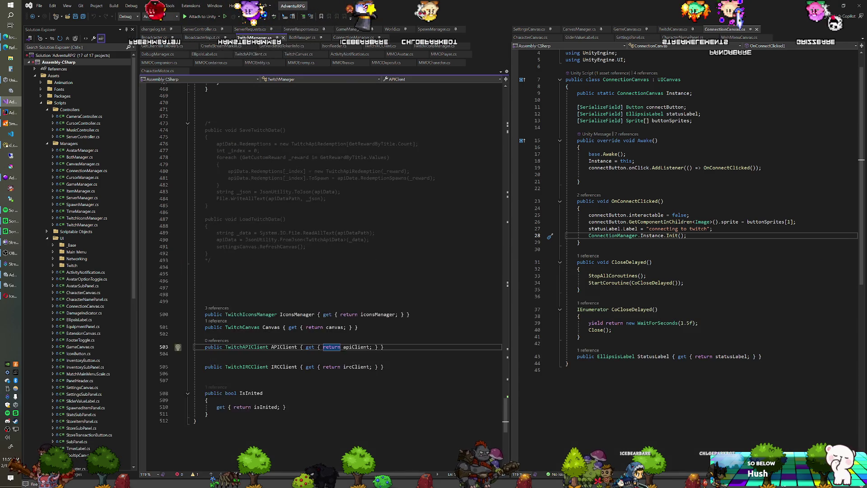
Select Twitch API Client in Unity's Hierarchy and reopen its TwitchAPIClient.cs script.
key(alt+Tab)
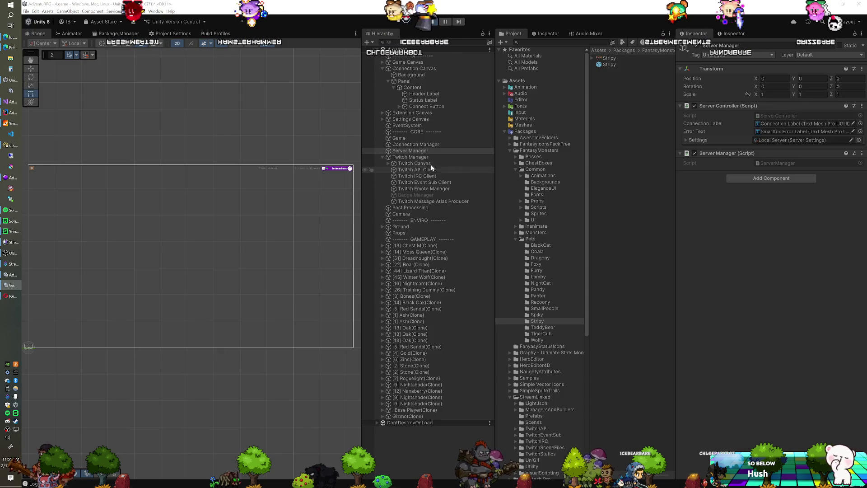
click(429, 170)
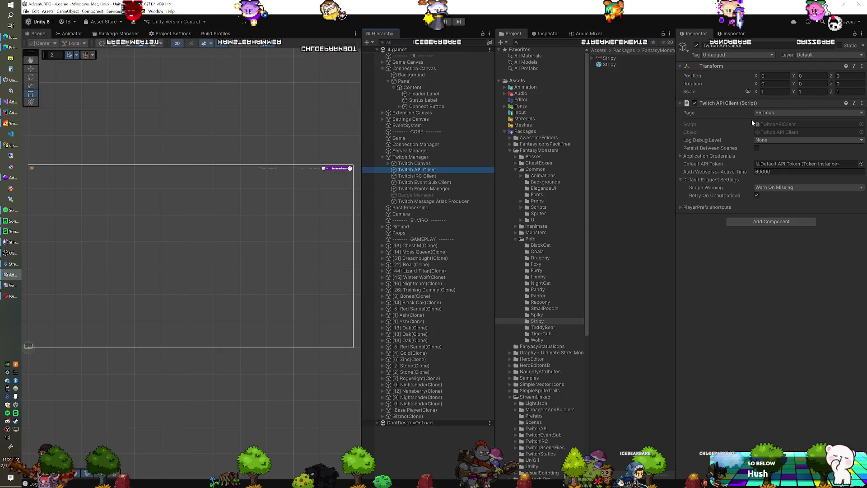
double_click(605, 87)
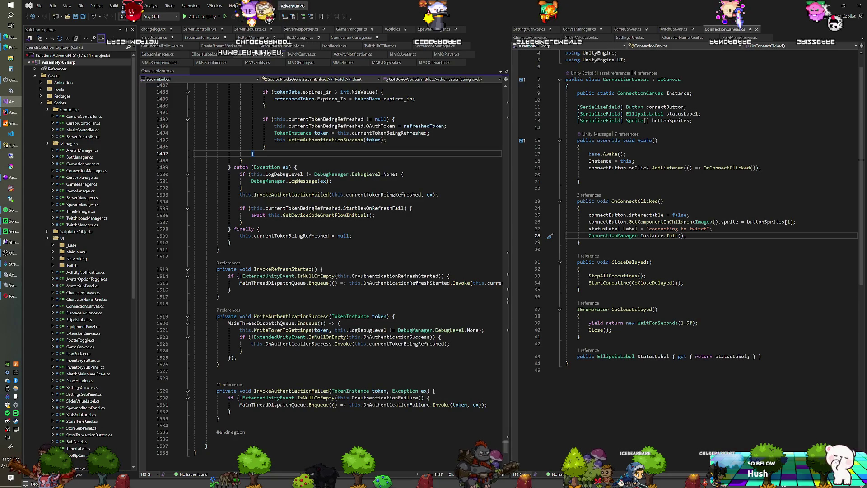
Go to the top of TwitchAPIClient.cs and highlight the _twitchSecret field's uses.
scroll(323, 271, up, 20)
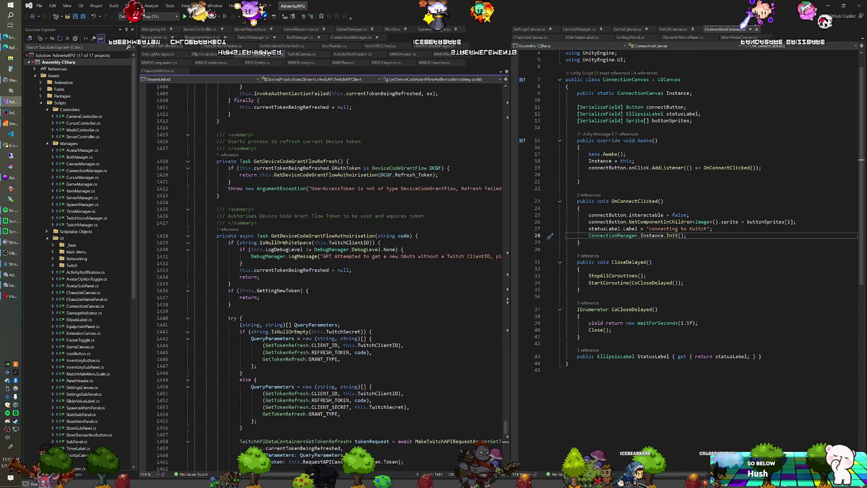
scroll(323, 271, up, 20)
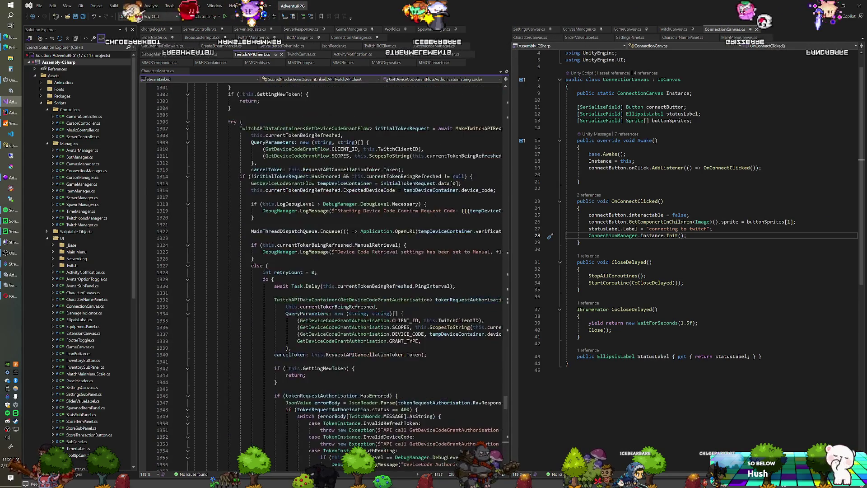
scroll(323, 271, up, 20)
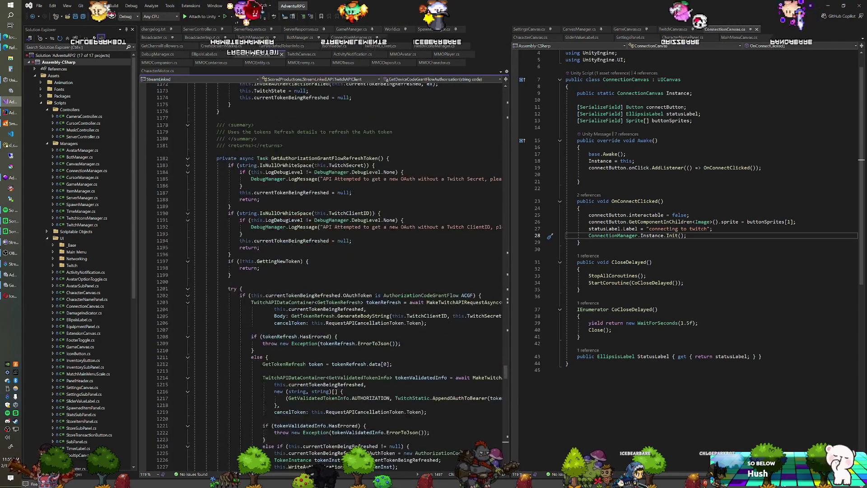
key(ctrl+Home)
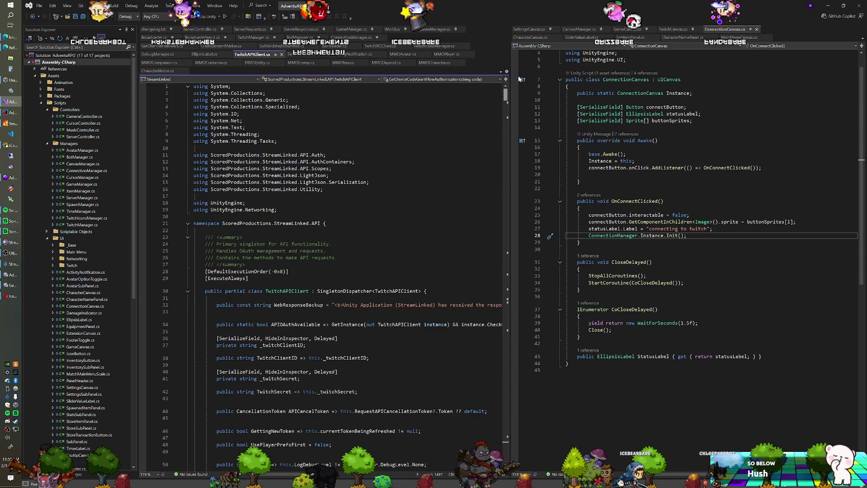
scroll(323, 271, down, 5)
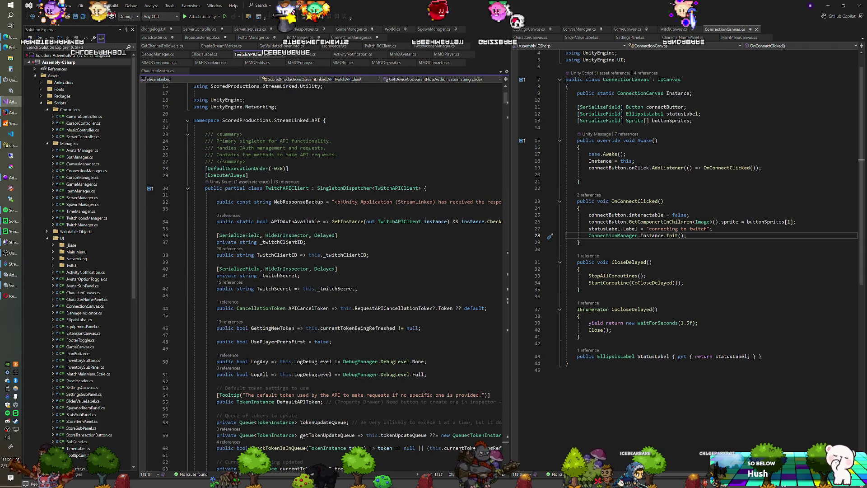
scroll(324, 271, down, 2)
scroll(323, 271, down, 1)
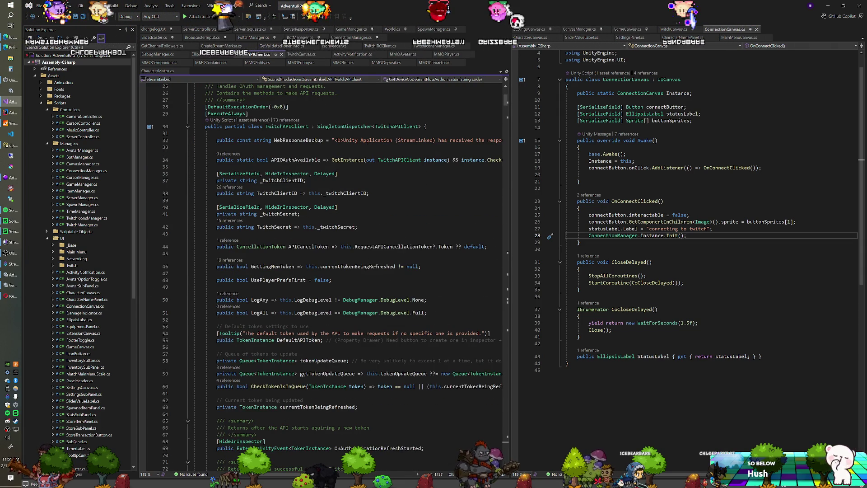
click(287, 214)
Inspect the TwitchSecret property on line 42, then return to the Unity editor.
scroll(316, 271, down, 3)
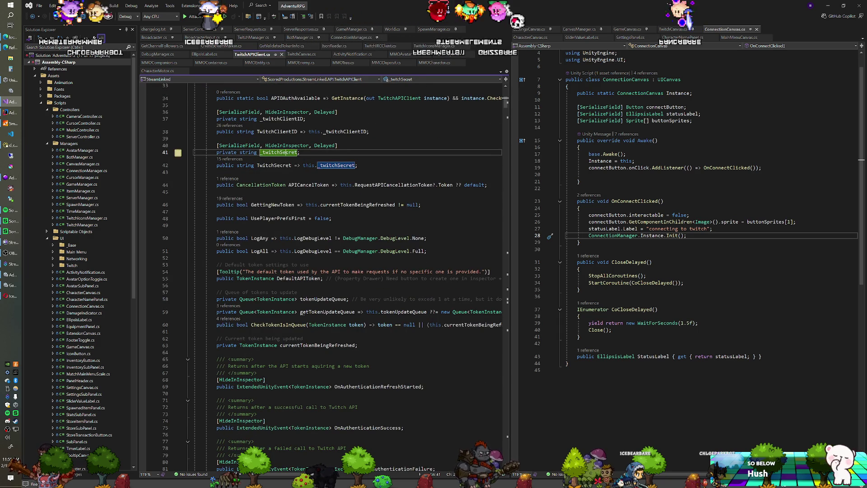
scroll(323, 271, down, 3)
scroll(323, 272, down, 1)
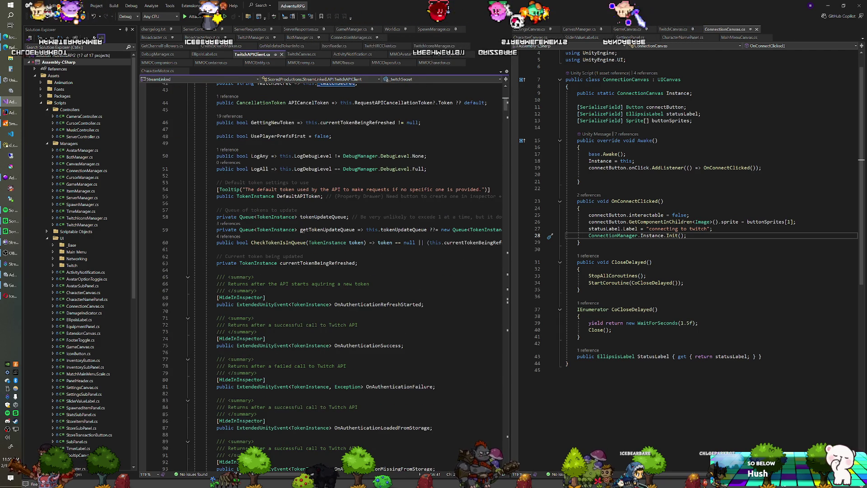
scroll(303, 234, down, 2)
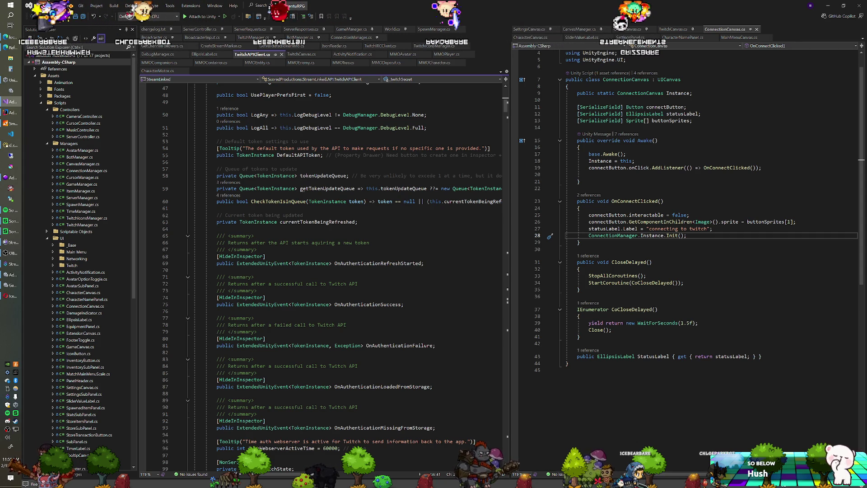
scroll(303, 233, up, 7)
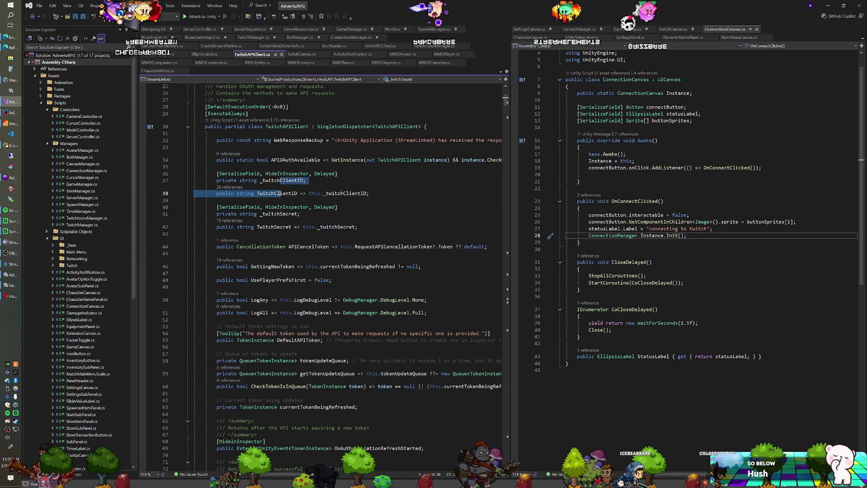
click(271, 227)
scroll(272, 227, down, 10)
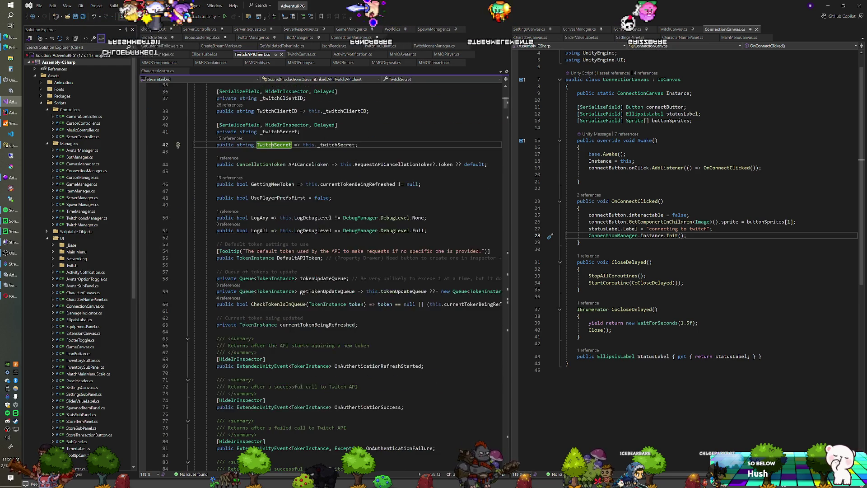
scroll(271, 227, down, 8)
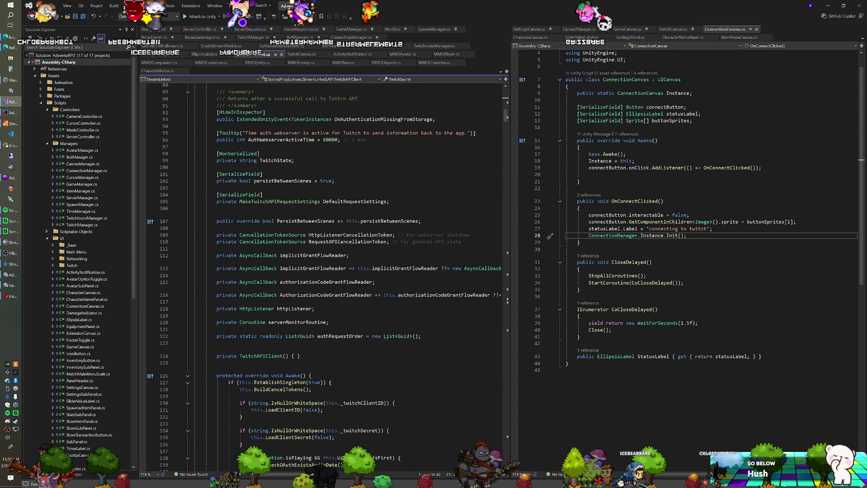
click(10, 285)
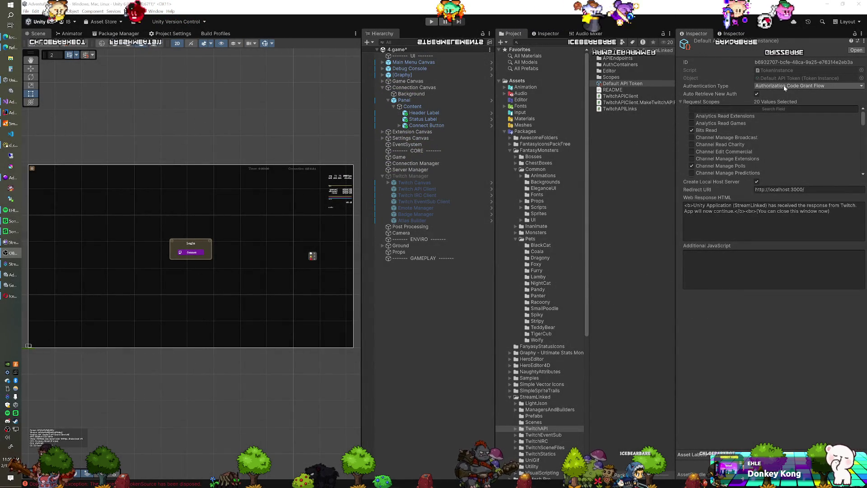
Run and stop a Play-mode test of the Twitch connection, then reselect Twitch API Client.
click(433, 22)
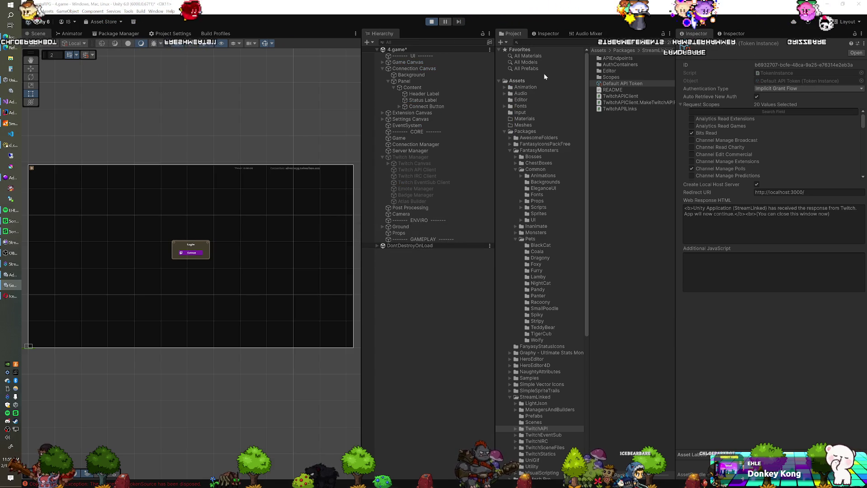
click(432, 22)
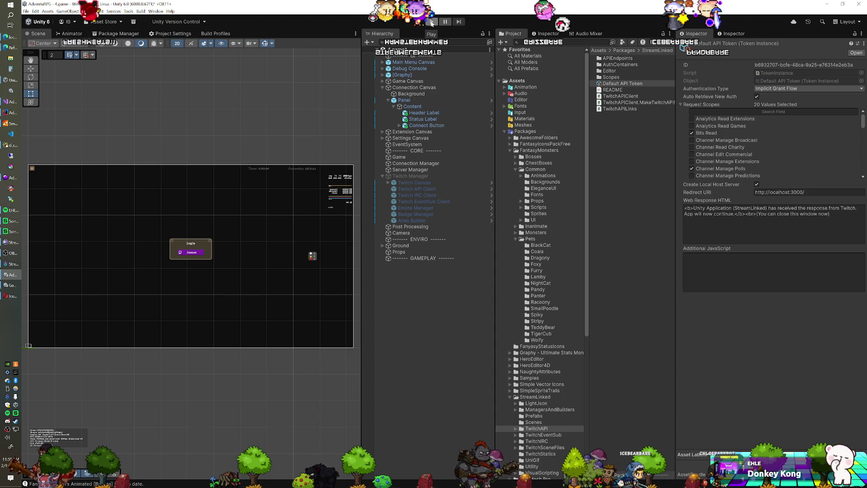
click(421, 191)
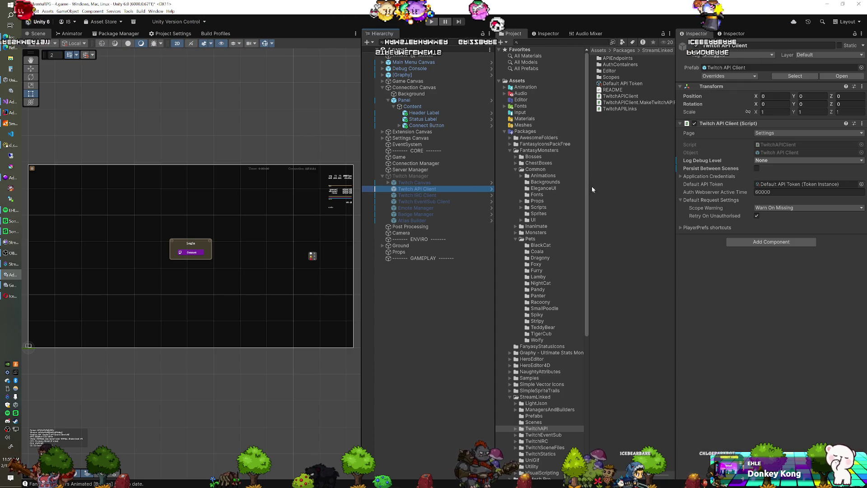
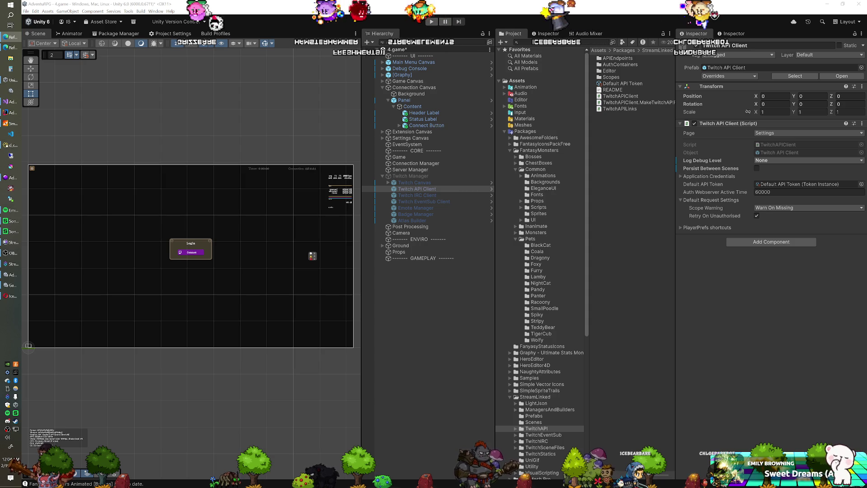
Switch from Unity to Visual Studio showing TwitchAPIClient.cs and ConnectionCanvas.cs side by side.
click(11, 101)
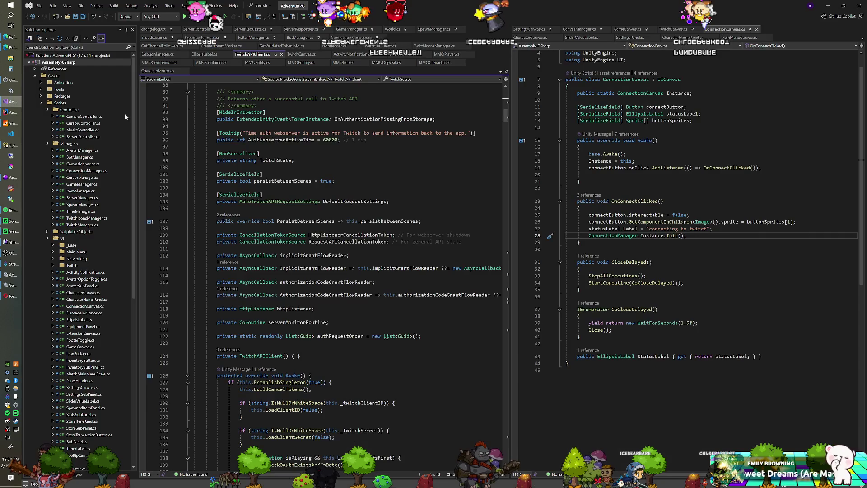
scroll(323, 271, up, 20)
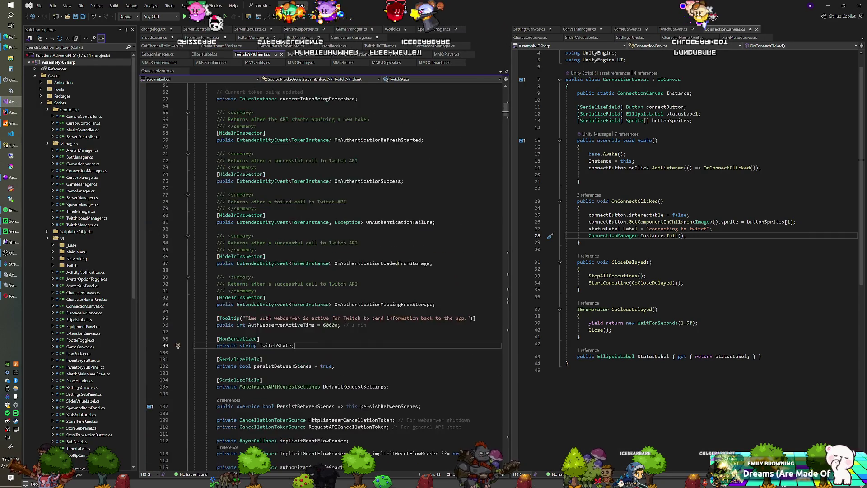
scroll(323, 271, up, 8)
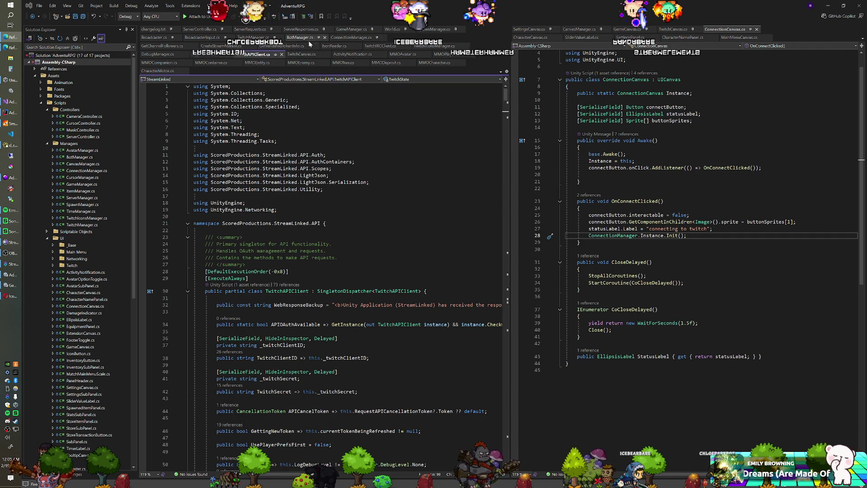
click(253, 37)
Scroll TwitchManager.cs up to the CoGetUser coroutine around line 213.
scroll(336, 255, up, 15)
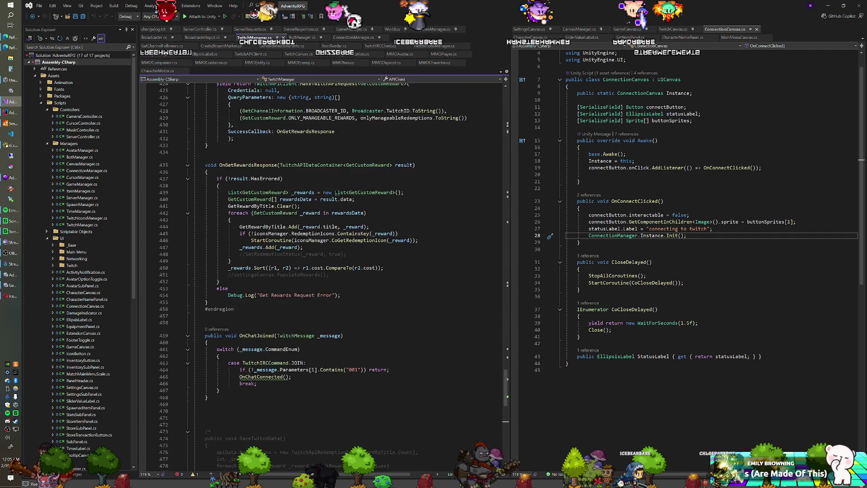
scroll(321, 271, up, 10)
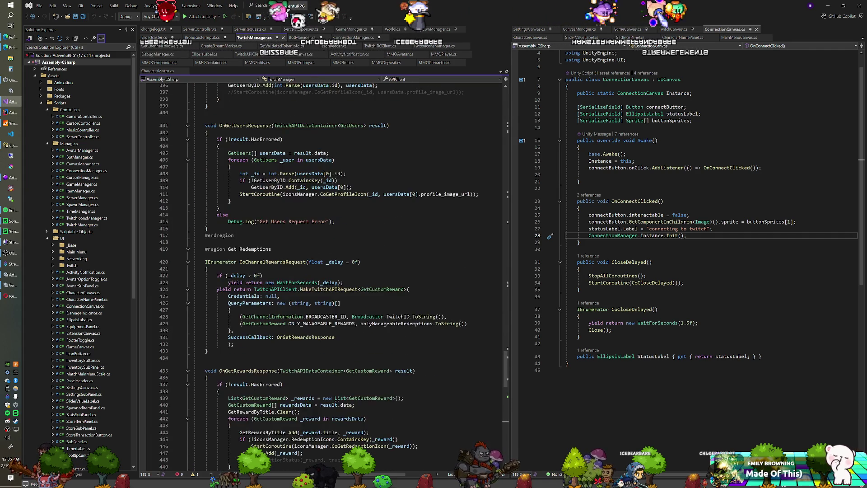
scroll(323, 271, up, 12)
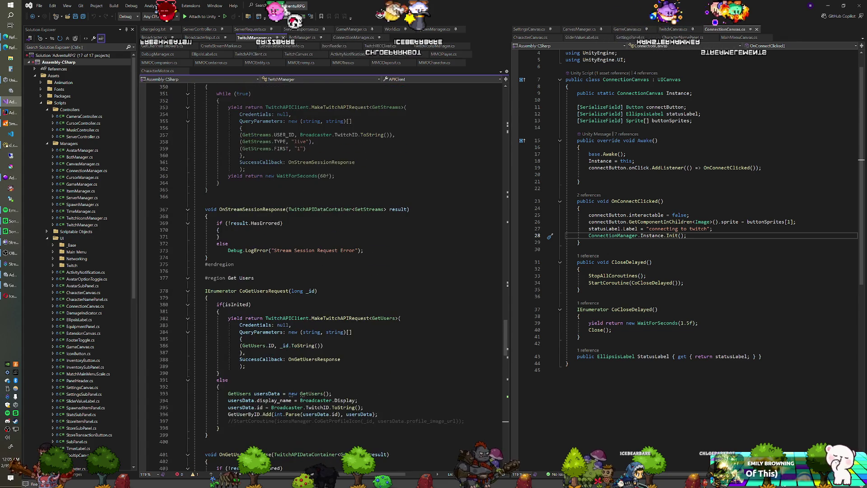
scroll(323, 271, up, 14)
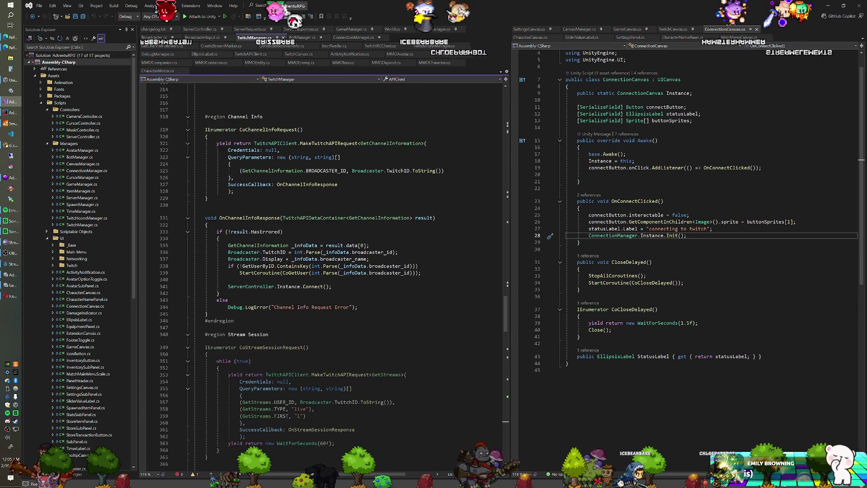
scroll(323, 271, up, 20)
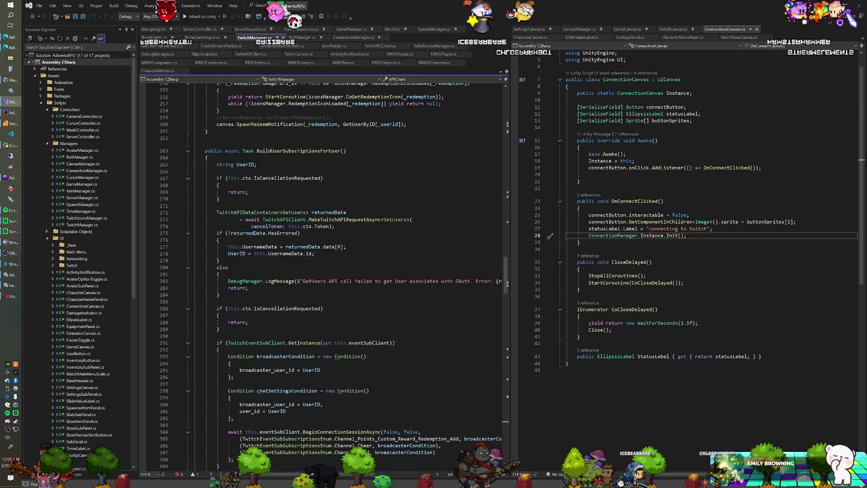
scroll(323, 271, up, 8)
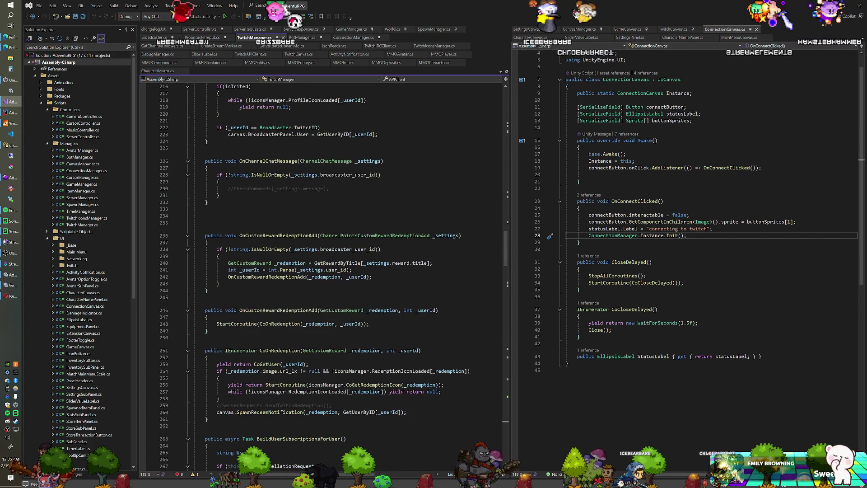
scroll(323, 271, up, 10)
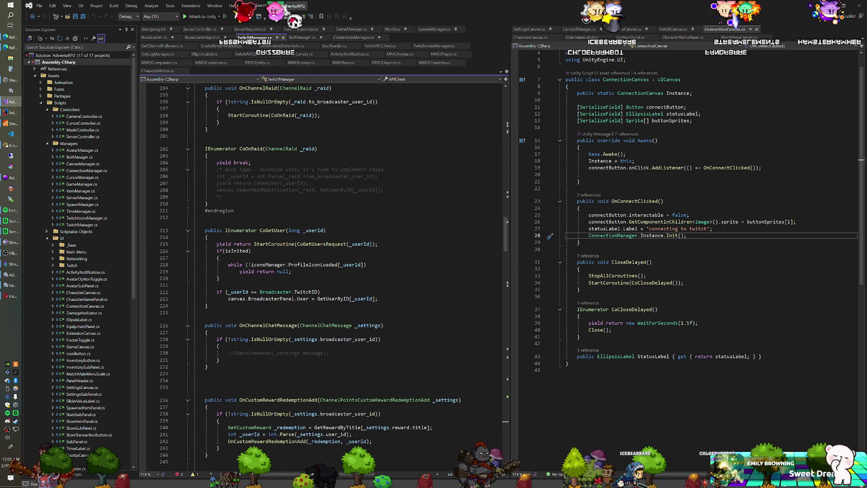
scroll(321, 271, up, 3)
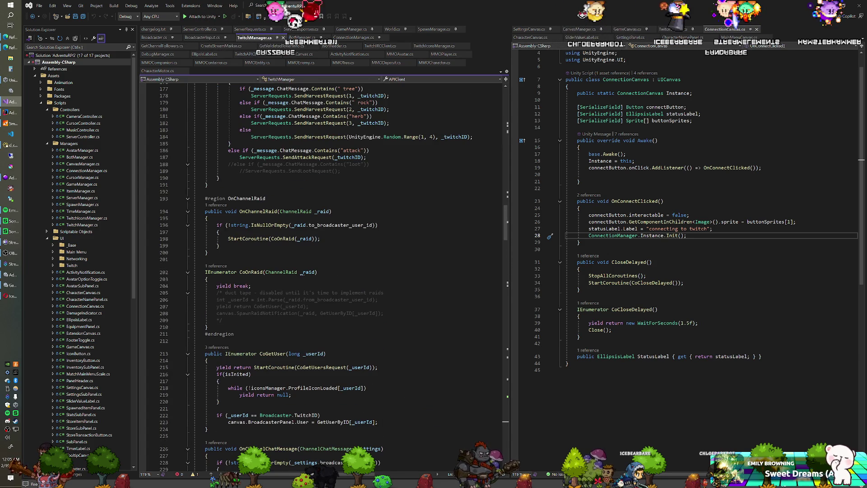
scroll(321, 271, down, 3)
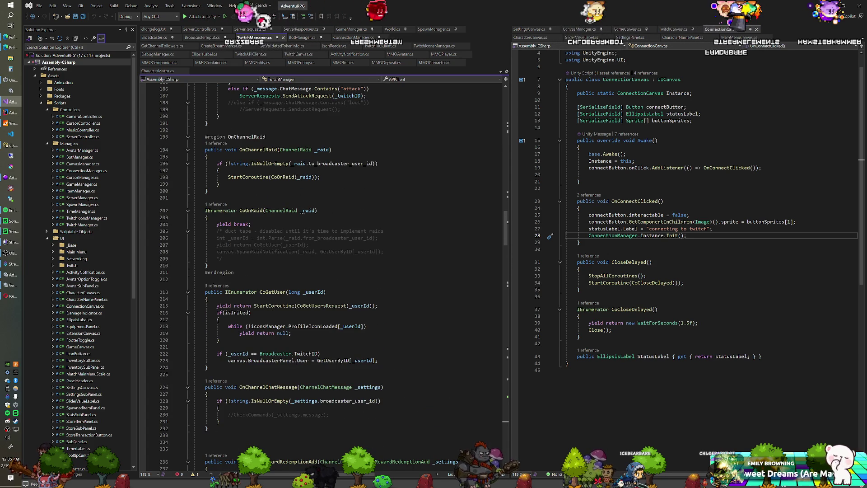
List all references to CoGetUser and open its call in ServerRequests.cs.
right_click(274, 292)
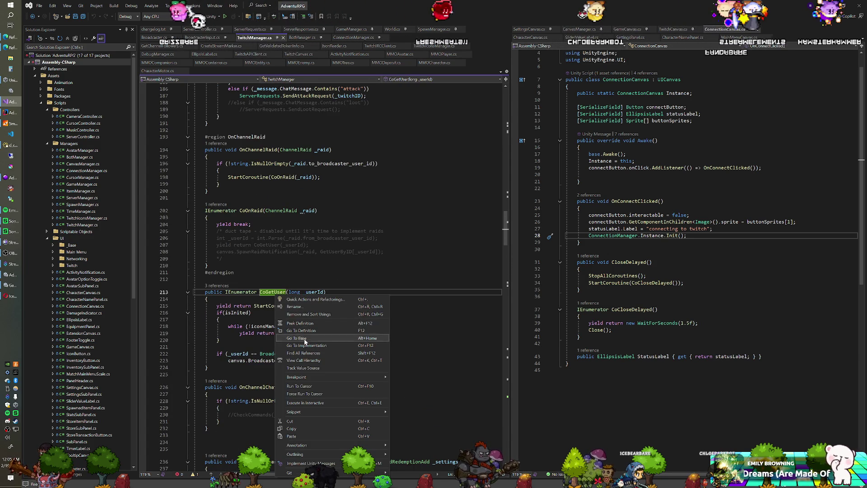
click(298, 353)
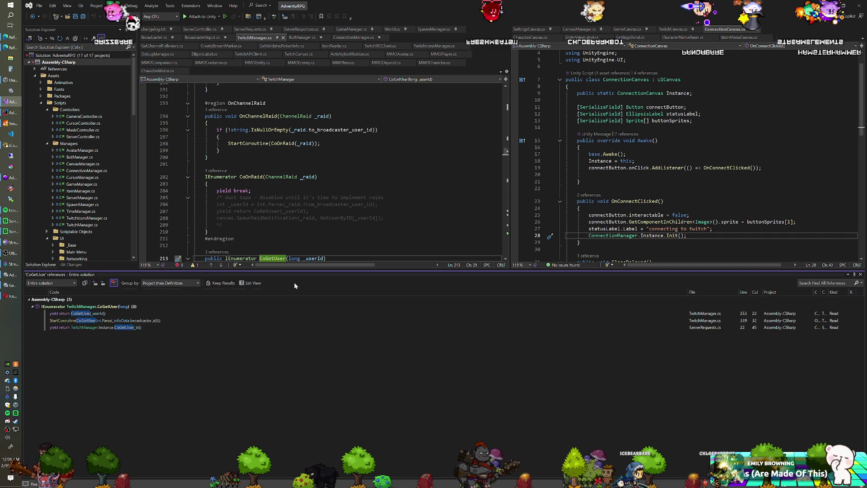
drag(300, 269, 297, 409)
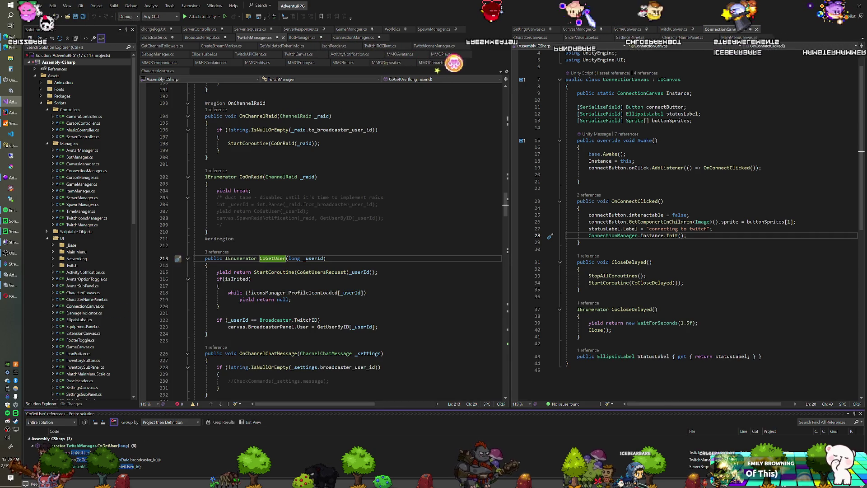
mouse_move(91, 465)
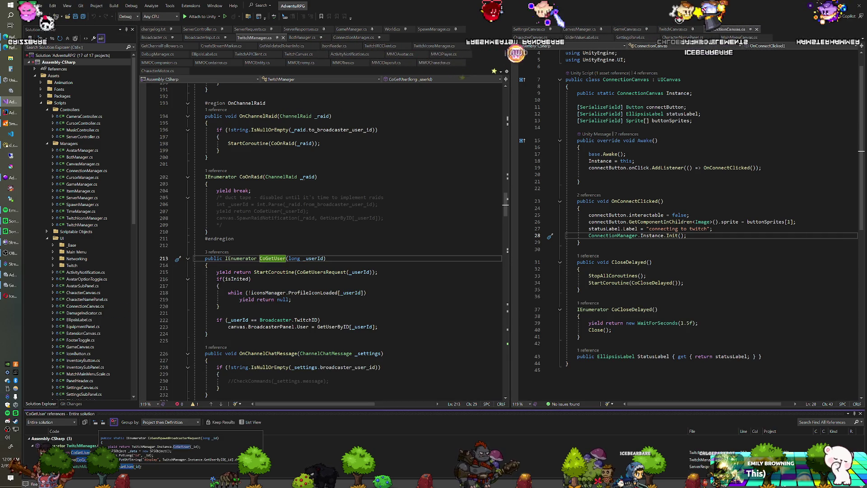
double_click(80, 468)
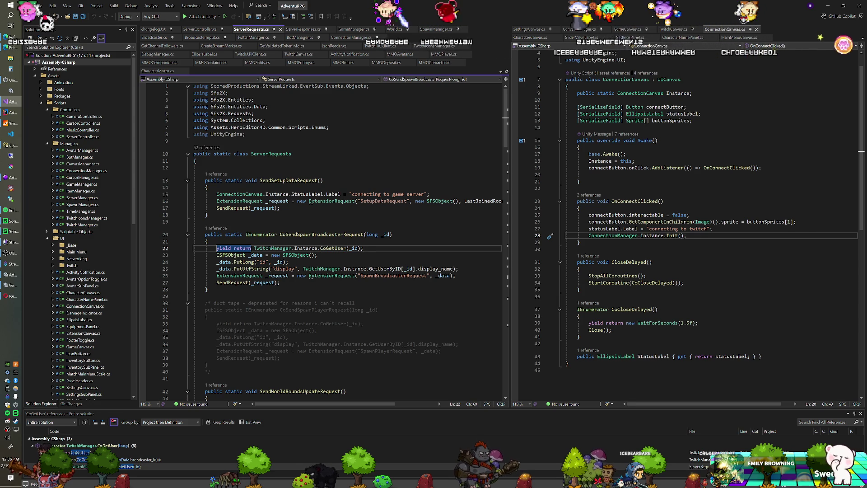
List references to CoSendSpawnBroadcasterRequest and pick the CoGetUser call on line 22.
right_click(339, 235)
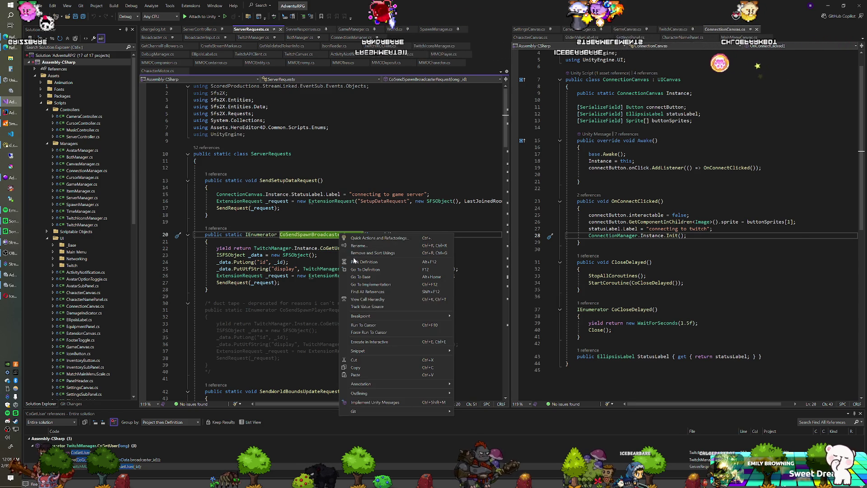
click(368, 291)
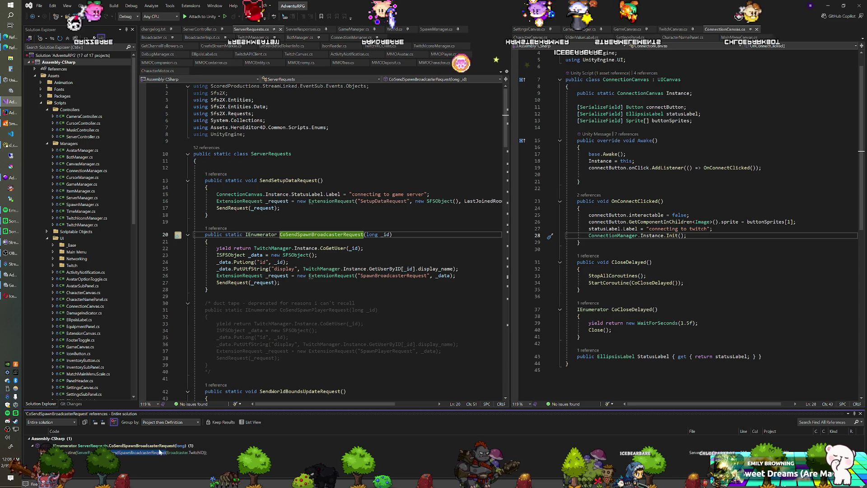
mouse_move(157, 455)
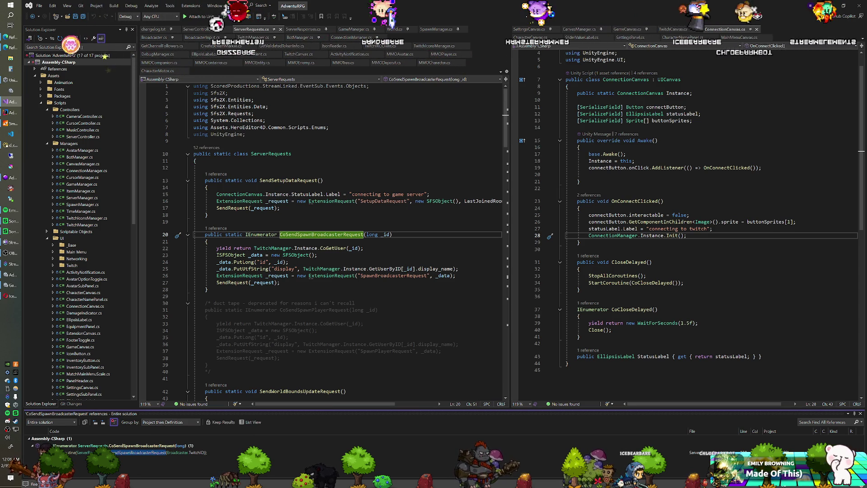
click(333, 248)
scroll(333, 248, down, 5)
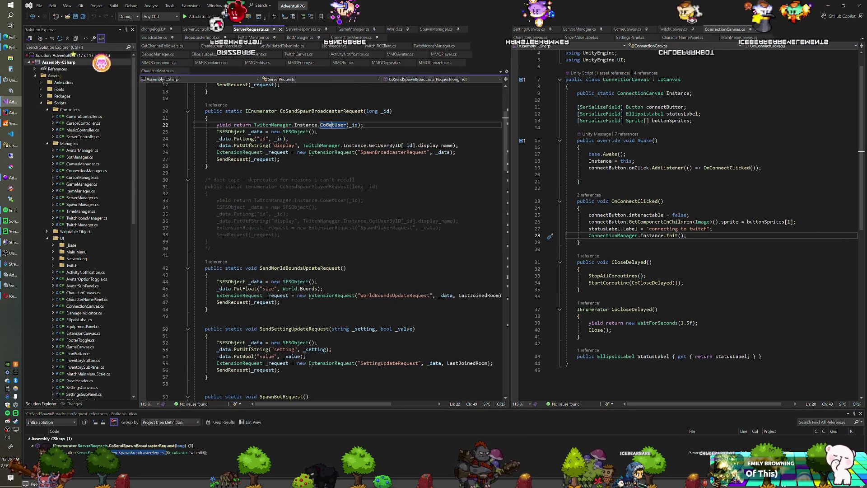
scroll(333, 248, down, 5)
scroll(333, 248, up, 8)
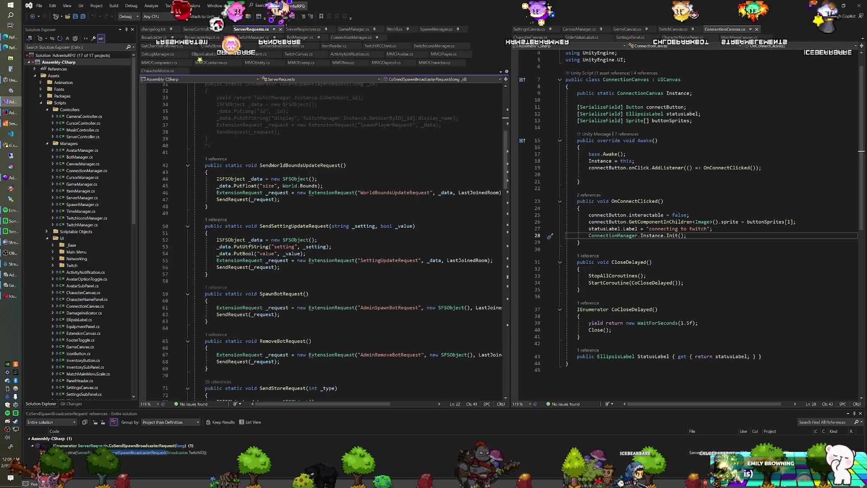
Go to the CoGetUser definition, then CoGetUsersRequest's, landing on the #region Get Users line.
right_click(335, 207)
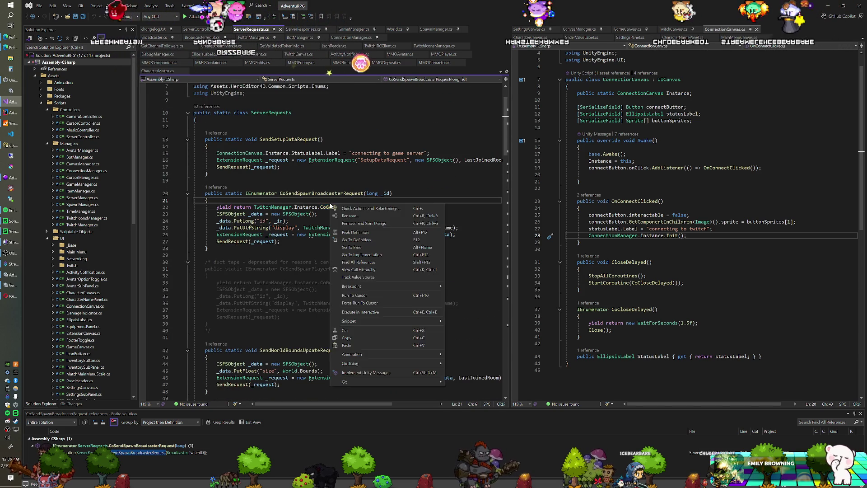
right_click(329, 208)
click(354, 244)
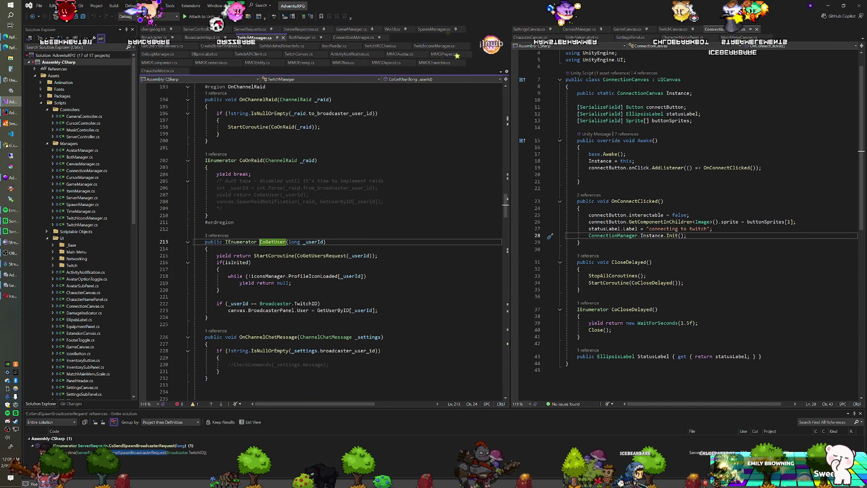
scroll(343, 248, down, 1)
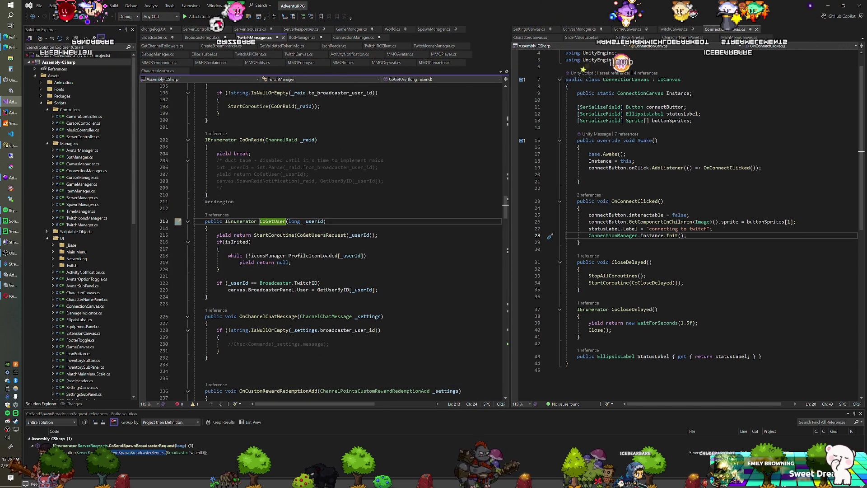
right_click(316, 236)
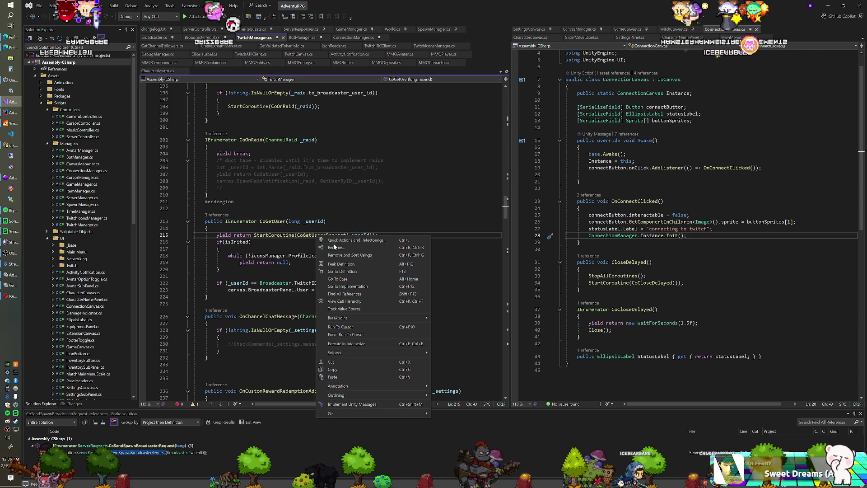
click(335, 271)
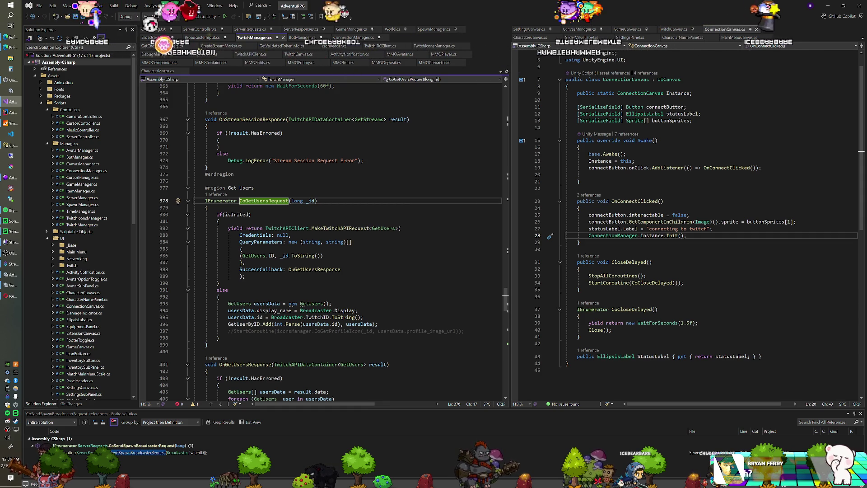
click(256, 188)
Select the whole Get Users region and paste a copy after line 374.
key(Down)
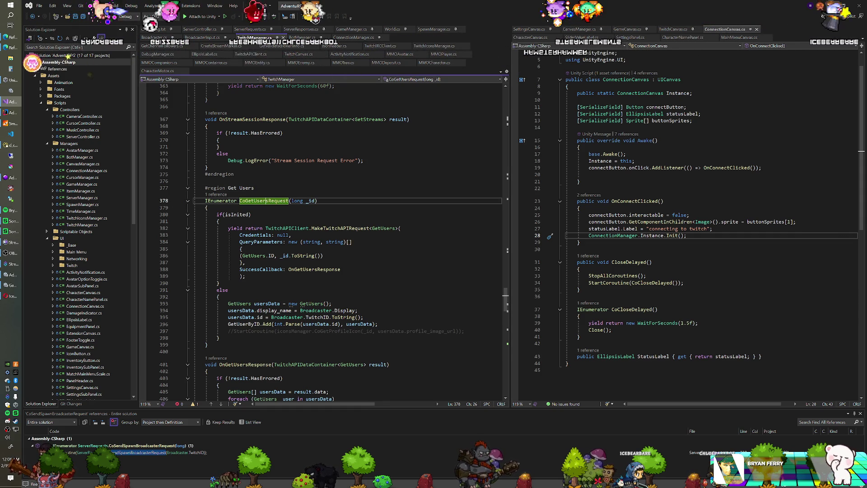
mouse_move(209, 344)
mouse_down()
mouse_move(199, 214)
mouse_move(256, 188)
mouse_up()
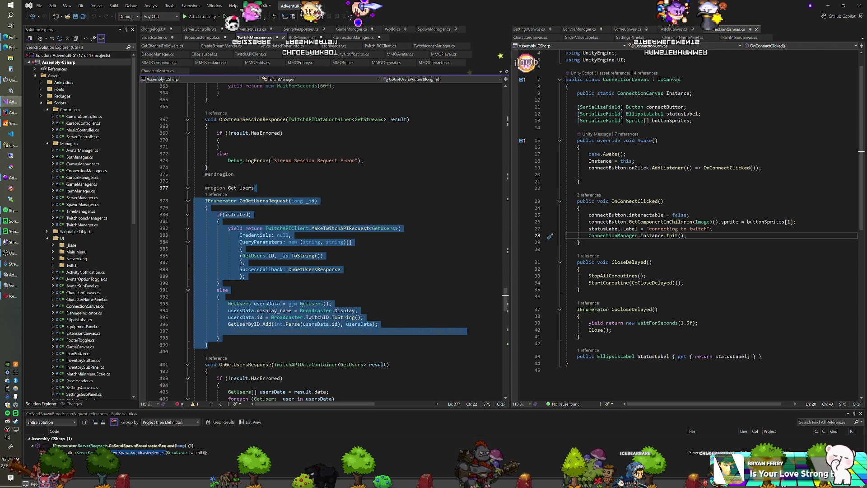
click(235, 174)
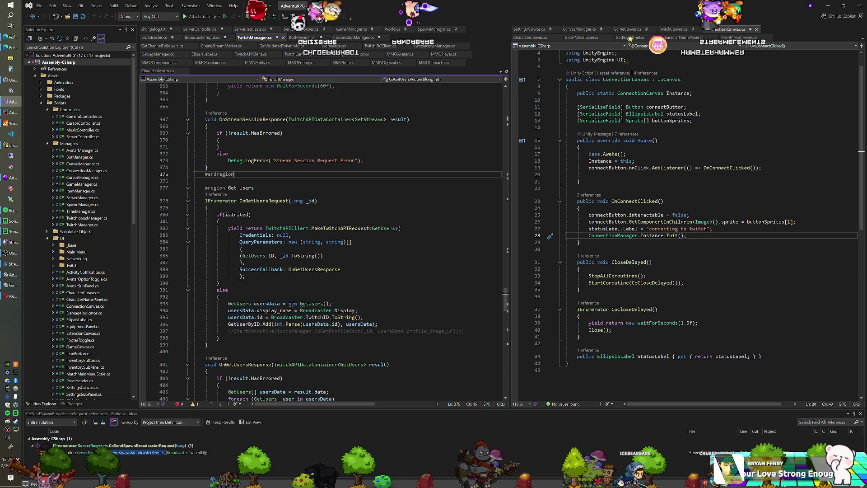
scroll(324, 239, down, 6)
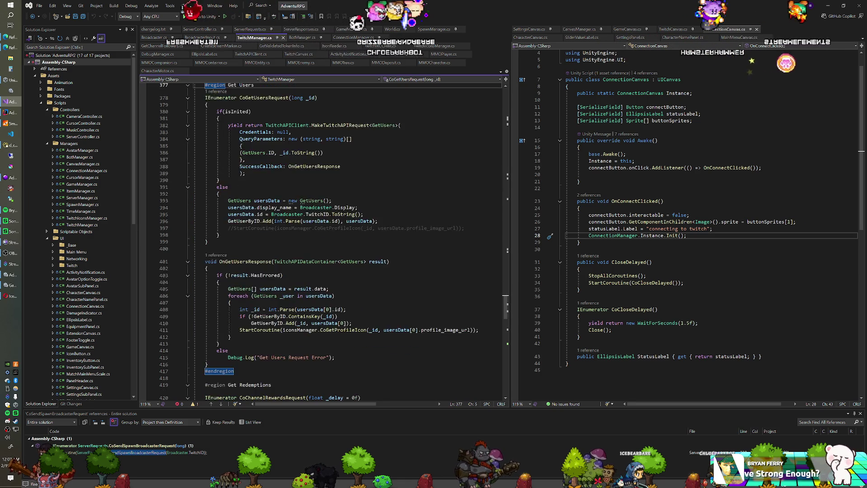
shift+click(234, 351)
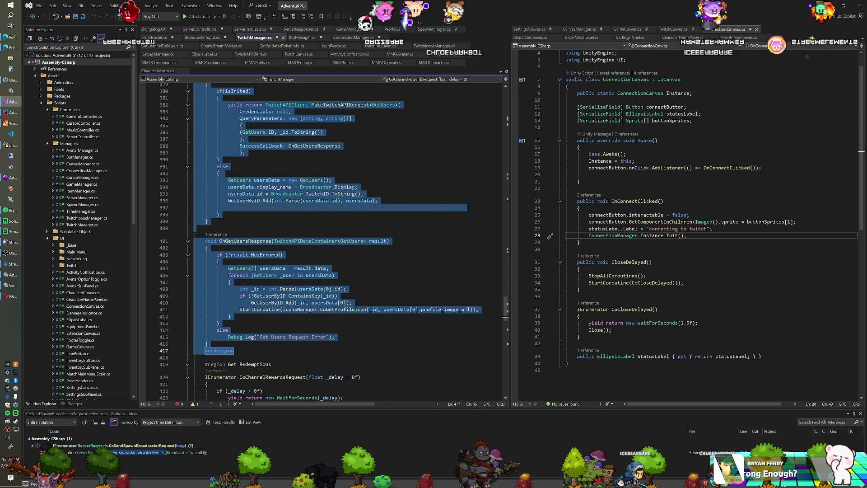
scroll(243, 294, up, 6)
click(207, 188)
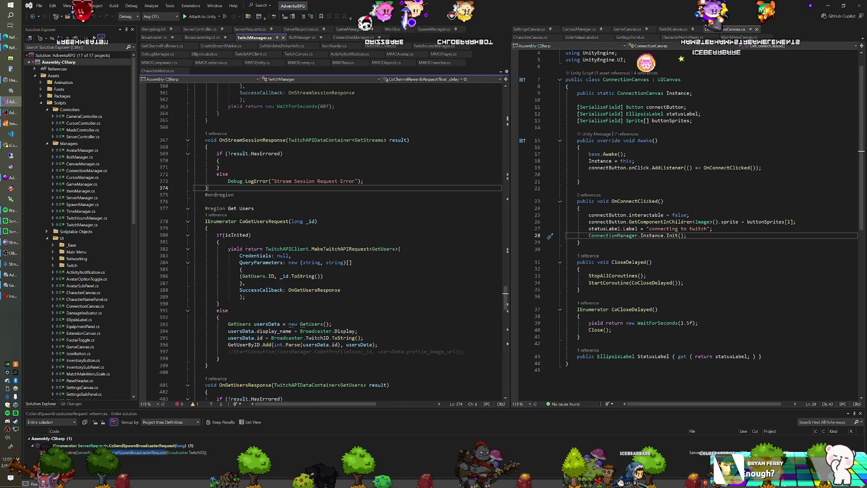
key(ctrl+v)
Rename the copied CoGetUsersRequest coroutine to CoGetBroadcasterRequest.
scroll(323, 239, up, 4)
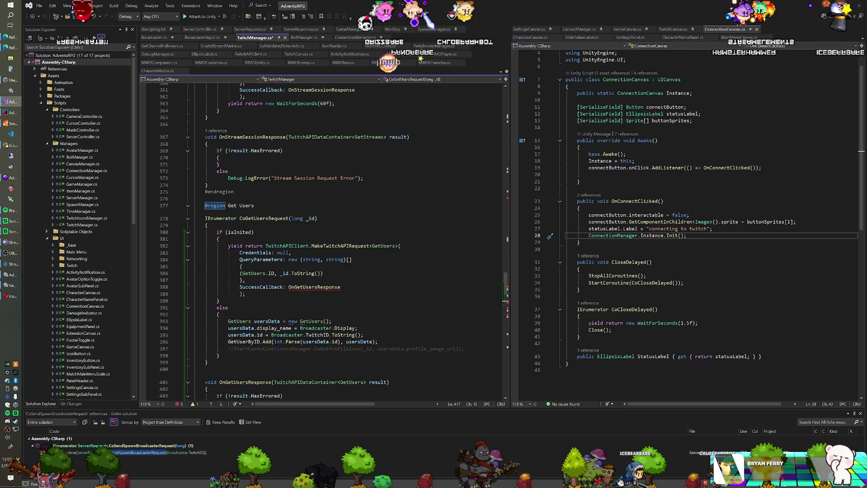
click(265, 219)
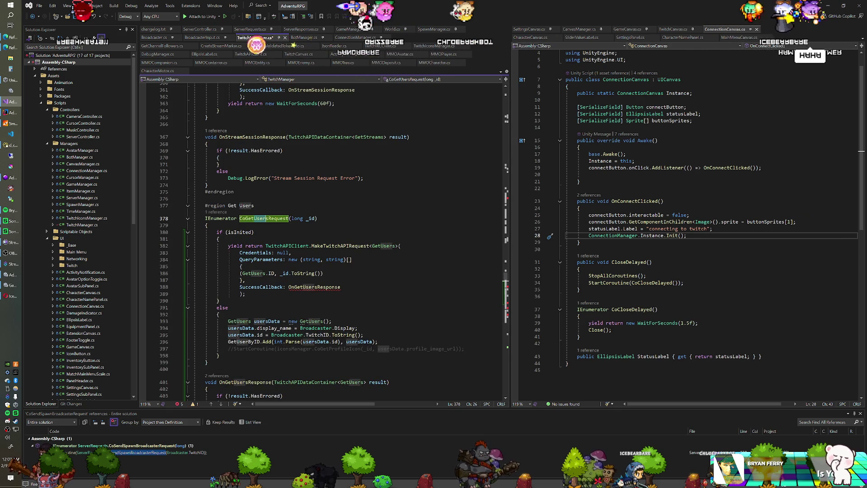
key(BackSpace)
key(BackSpace)
key(BackSpace)
key(Delete)
text(Broad)
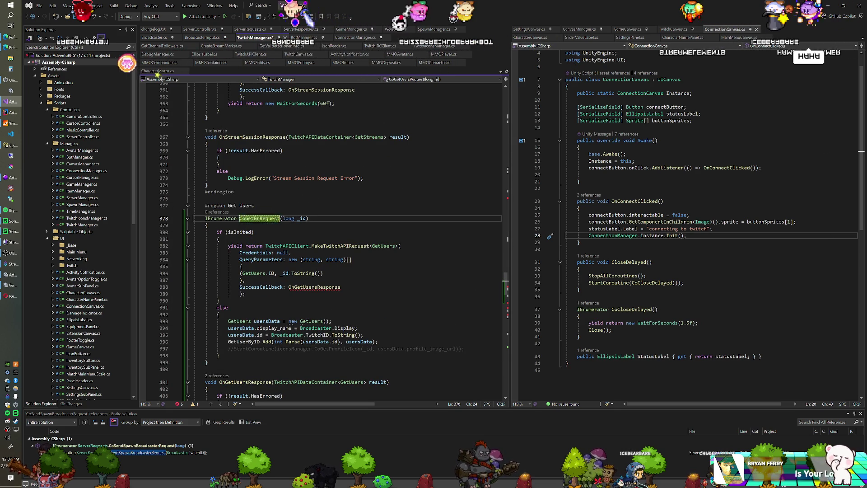
text(caster)
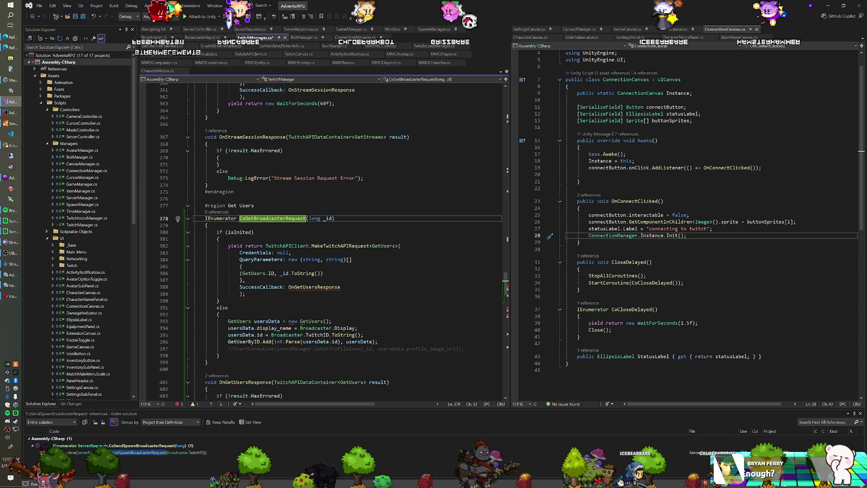
scroll(316, 222, down, 2)
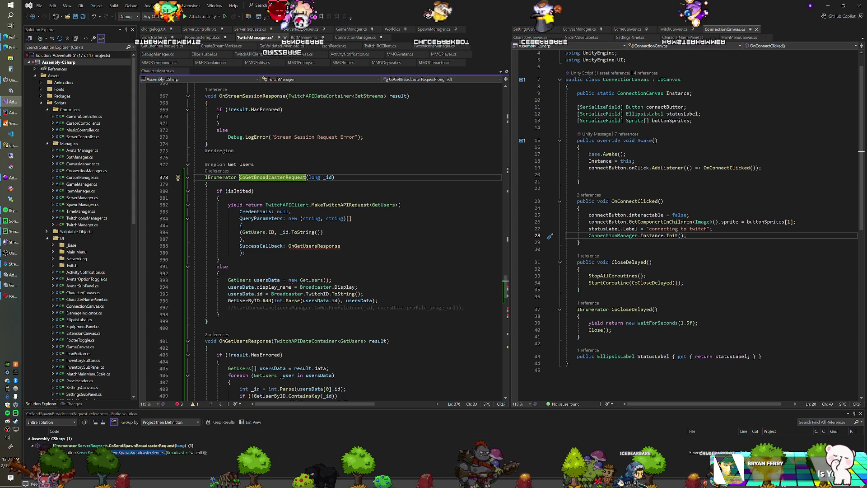
Delete the GetUsers.ID query parameter line from CoGetBroadcasterRequest.
click(275, 232)
key(BackSpace)
key(BackSpace)
key(BackSpace)
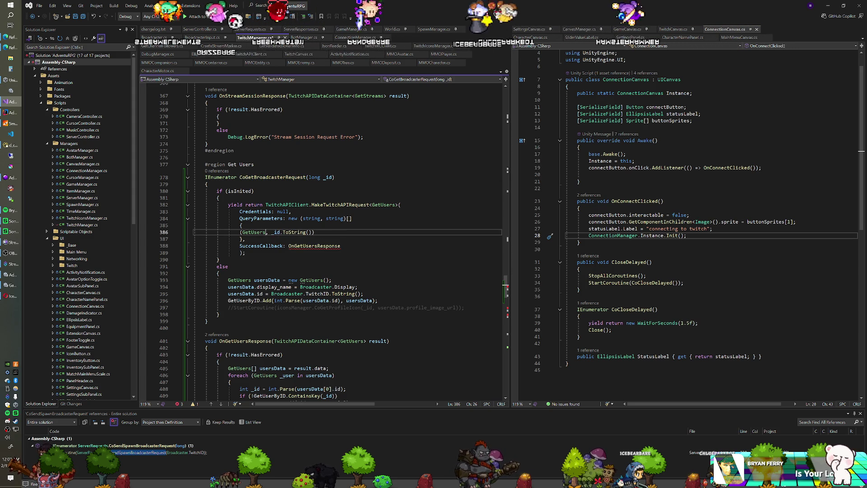
text(.)
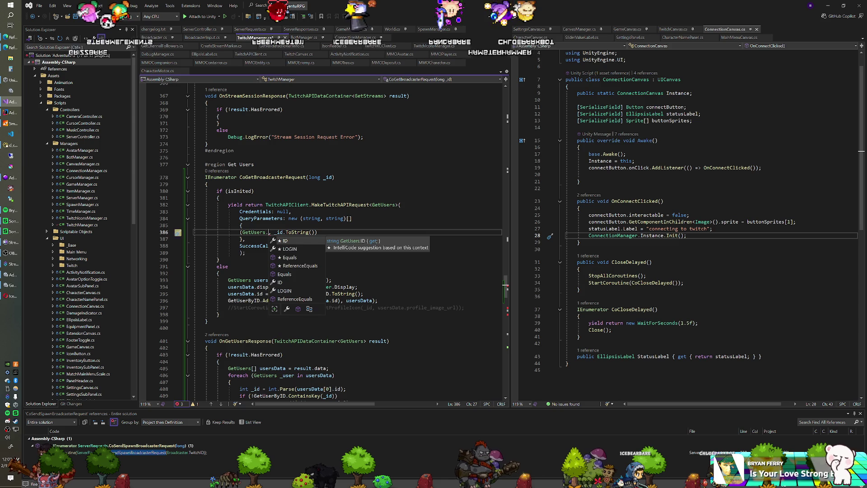
key(Escape)
key(Up)
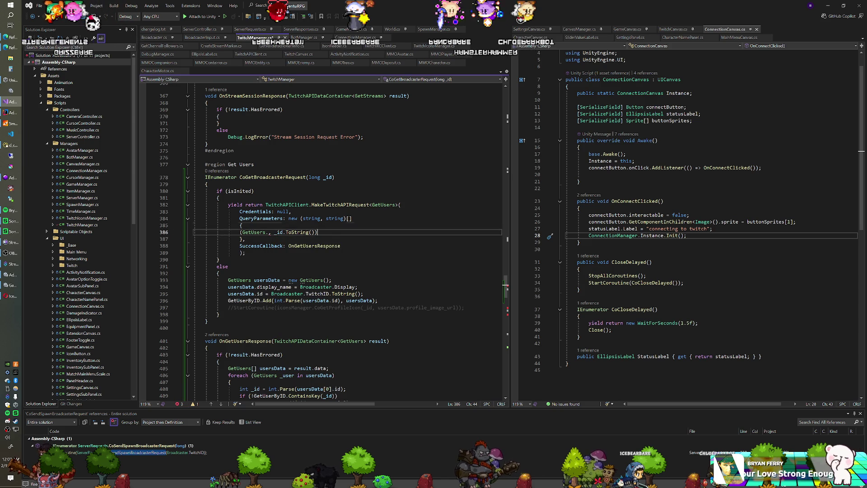
key(Delete)
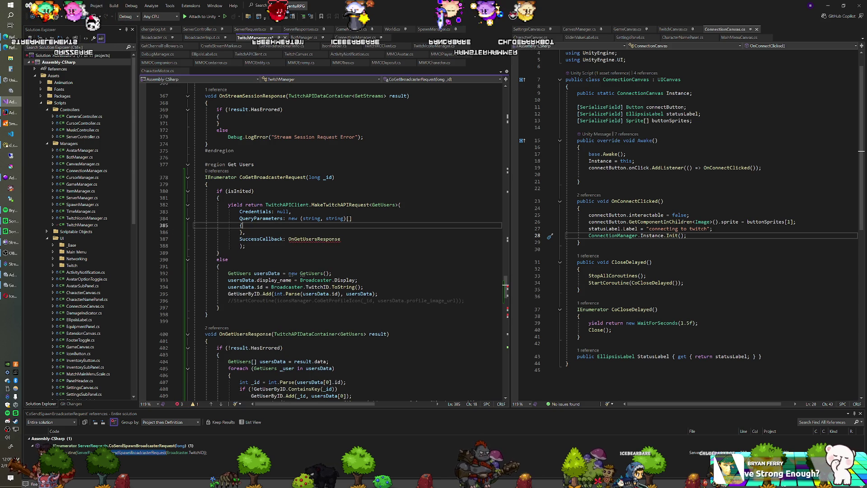
Edit the callback name and rename the copied response method to OnGetBroadcasterResponse.
mouse_move(317, 240)
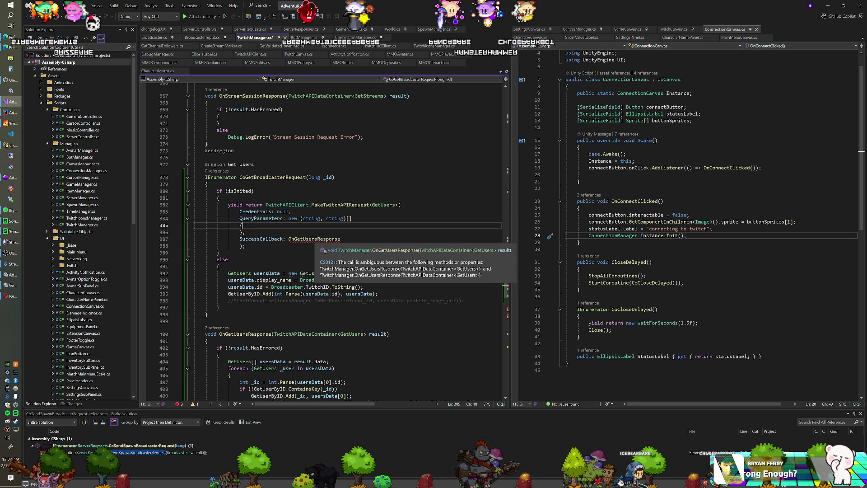
click(317, 239)
key(BackSpace)
key(BackSpace)
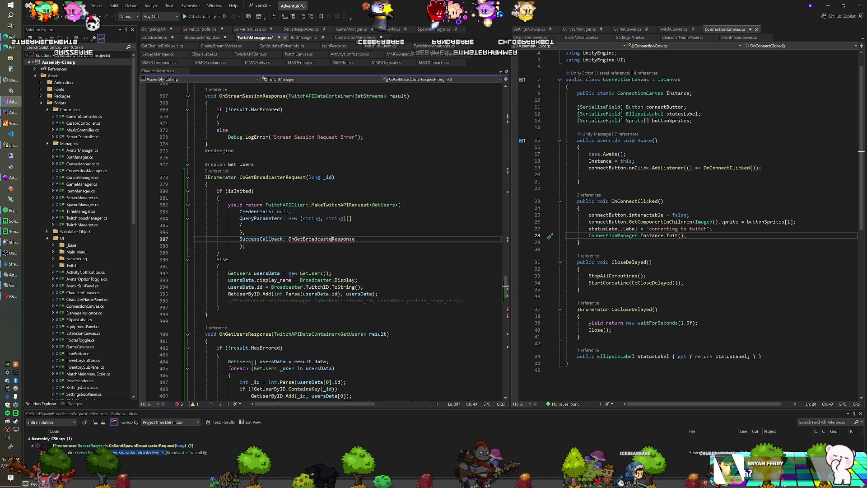
scroll(316, 239, down, 3)
click(245, 272)
key(BackSpace)
key(BackSpace)
key(BackSpace)
key(Delete)
text(Broa)
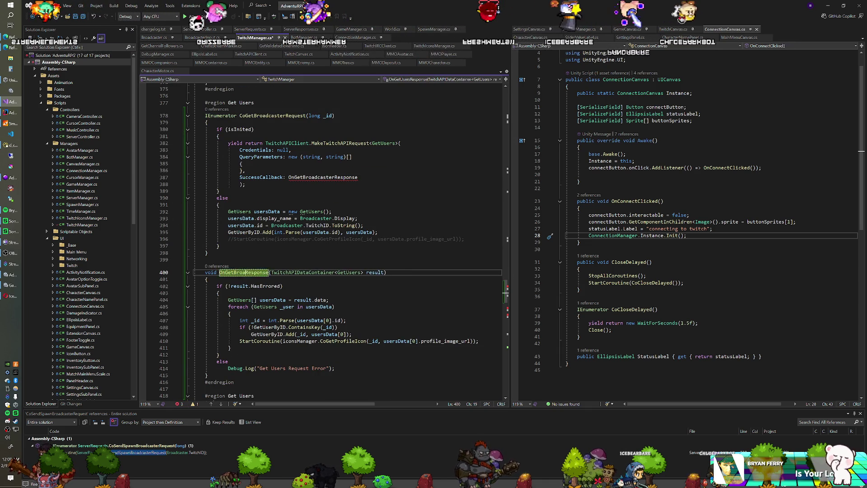
text(dcaster)
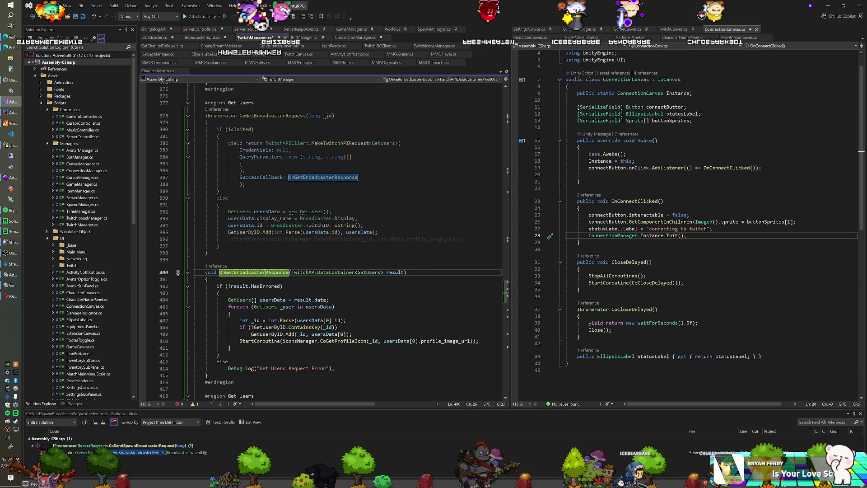
Set SuccessCallback back to OnGetUsersResponse and delete the duplicated OnGetBroadcasterResponse method.
click(221, 205)
scroll(316, 239, down, 3)
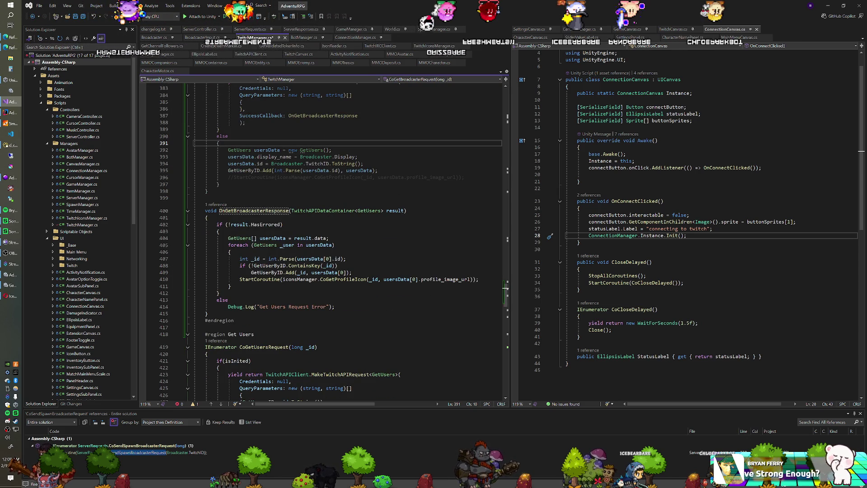
scroll(321, 239, up, 2)
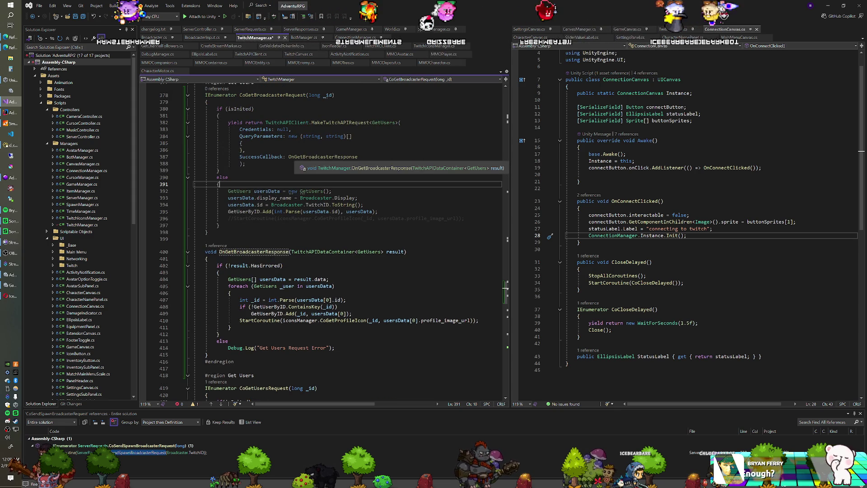
drag(303, 157, 334, 157)
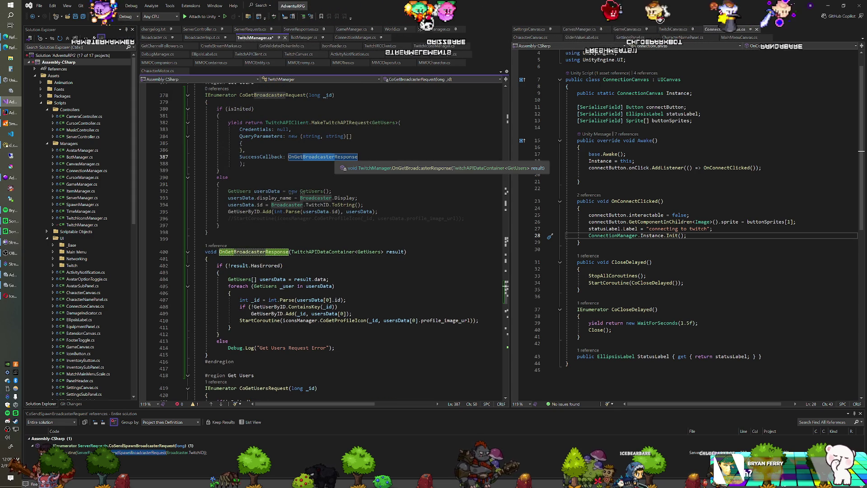
text(U)
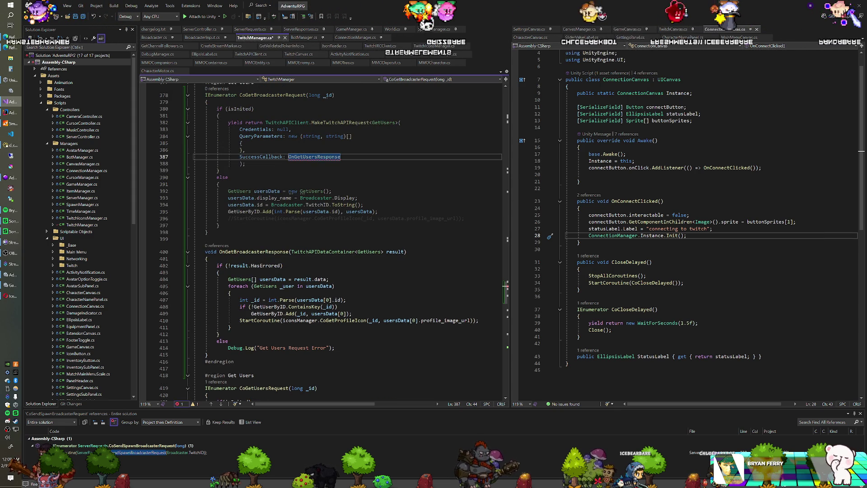
drag(208, 355, 209, 233)
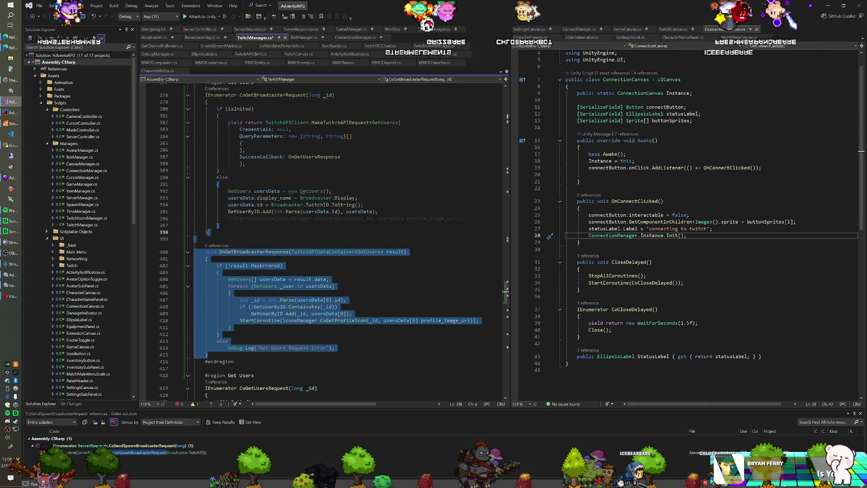
key(Delete)
Delete the long _id parameter from CoGetBroadcasterRequest's signature.
scroll(321, 240, up, 2)
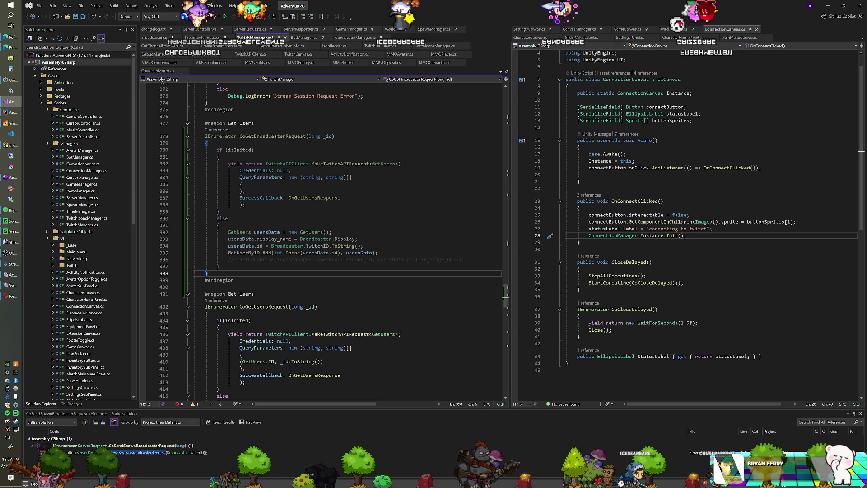
scroll(323, 239, up, 5)
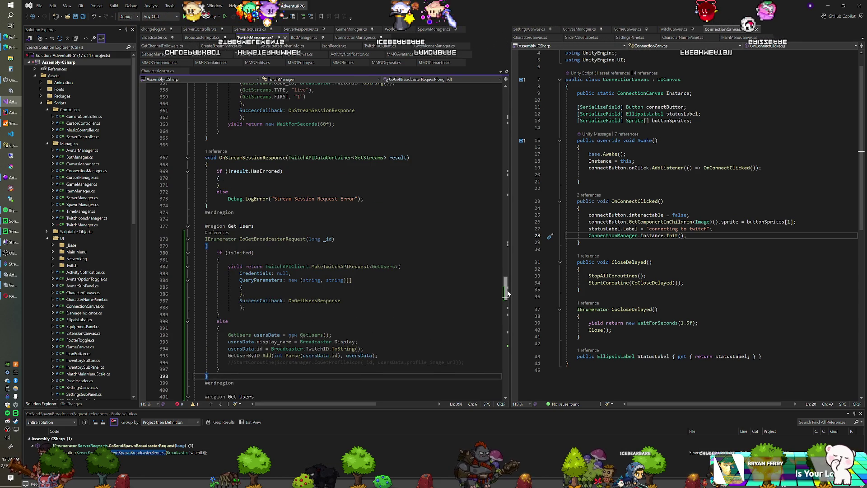
drag(309, 239, 325, 240)
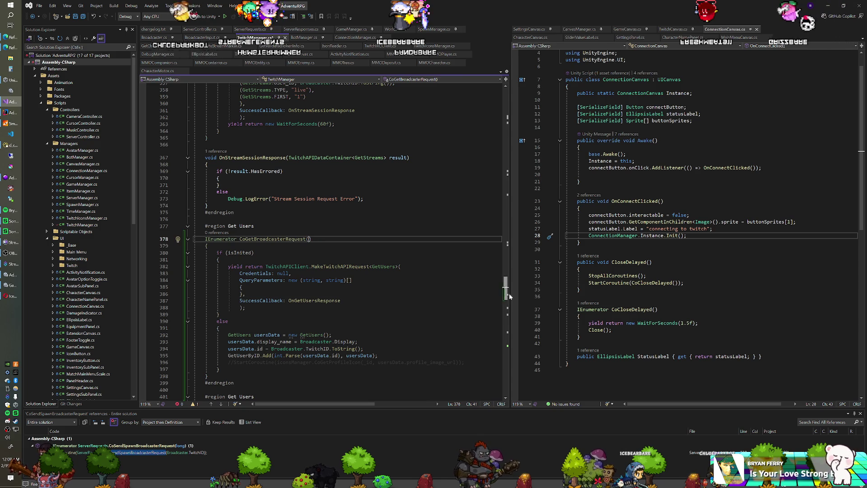
mouse_move(506, 294)
mouse_down()
mouse_move(511, 129)
mouse_move(511, 160)
mouse_up()
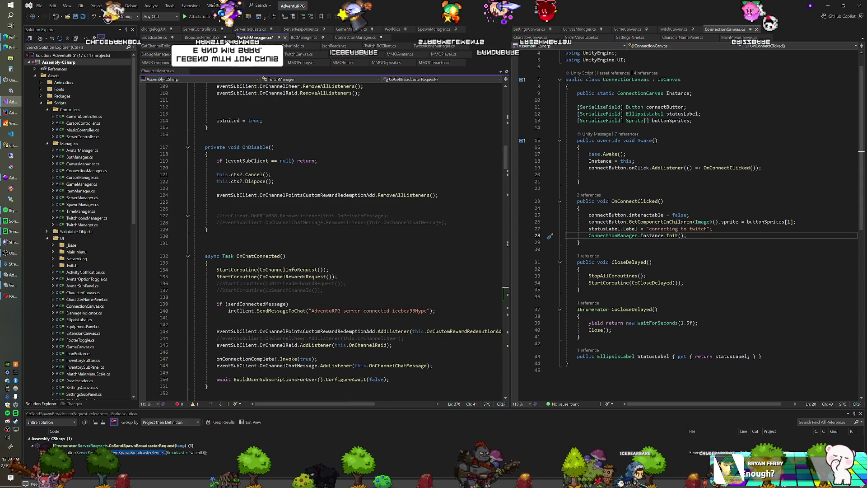
key(Return)
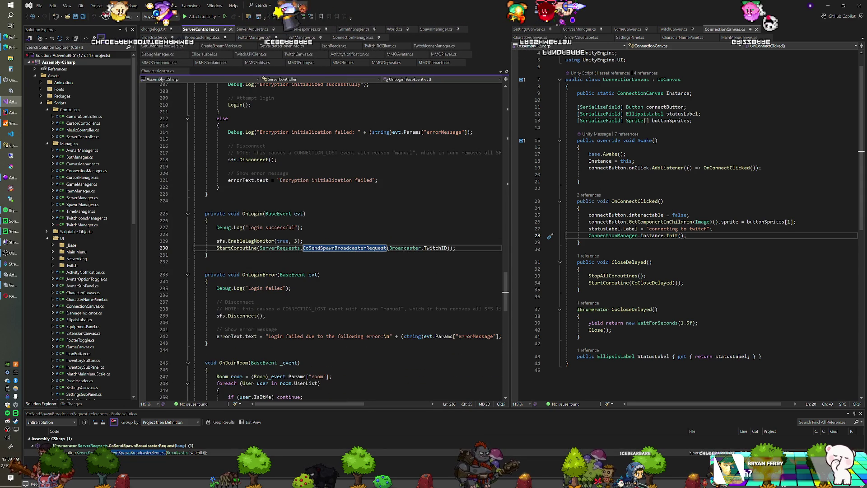
Return to TwitchManager.cs and save it.
scroll(321, 239, up, 4)
scroll(320, 239, up, 2)
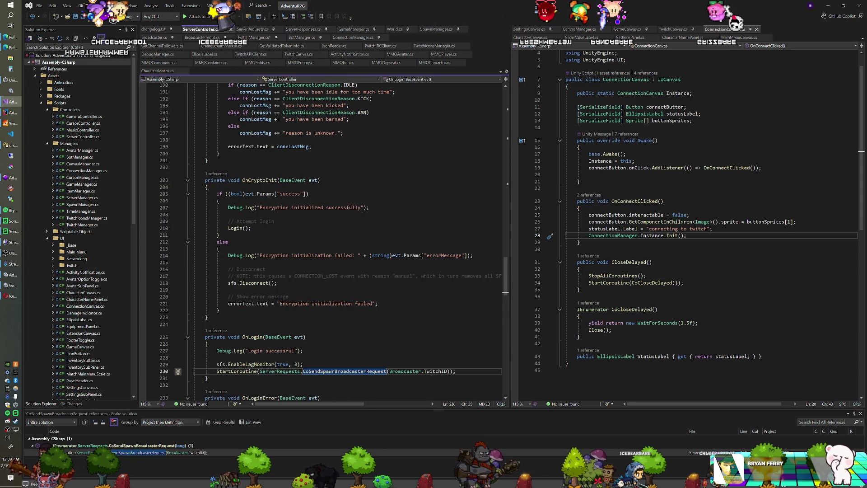
key(ctrl+minus)
scroll(321, 240, up, 5)
scroll(321, 239, up, 10)
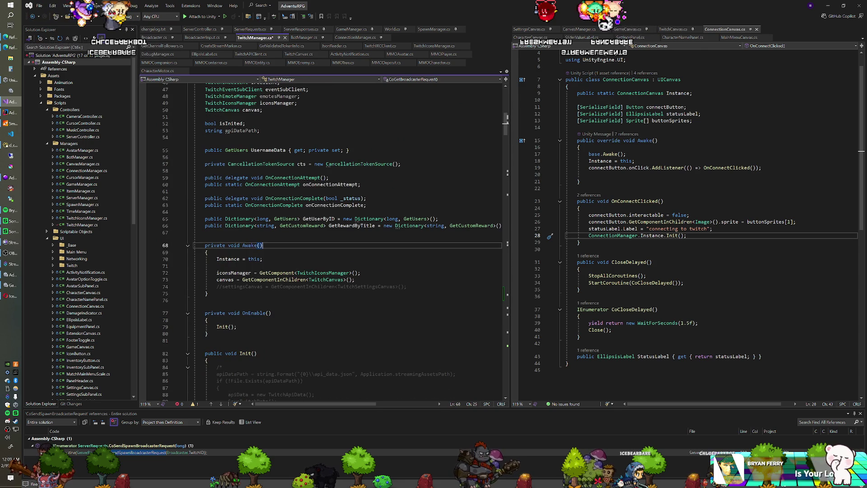
key(ctrl+s)
scroll(320, 239, down, 10)
scroll(323, 239, down, 9)
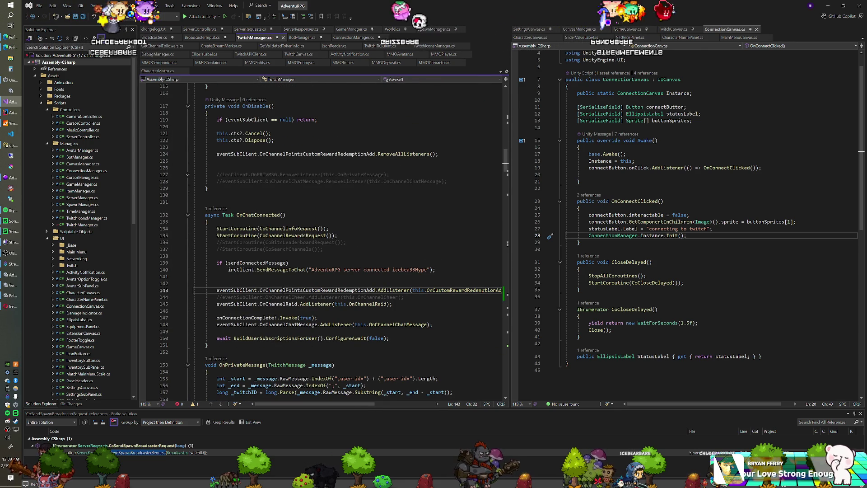
Search for CoGetUser, find all its references, and open the ServerRequests.cs result.
key(ctrl+f)
text(CoGetUse)
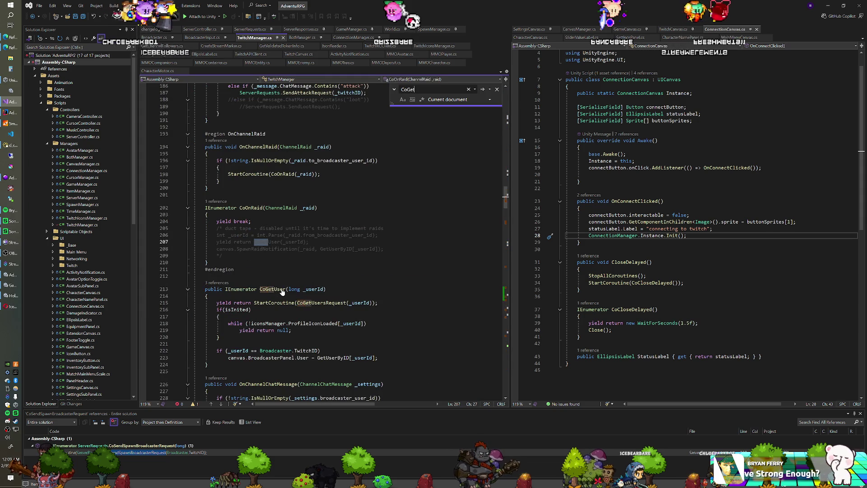
click(277, 290)
right_click(277, 290)
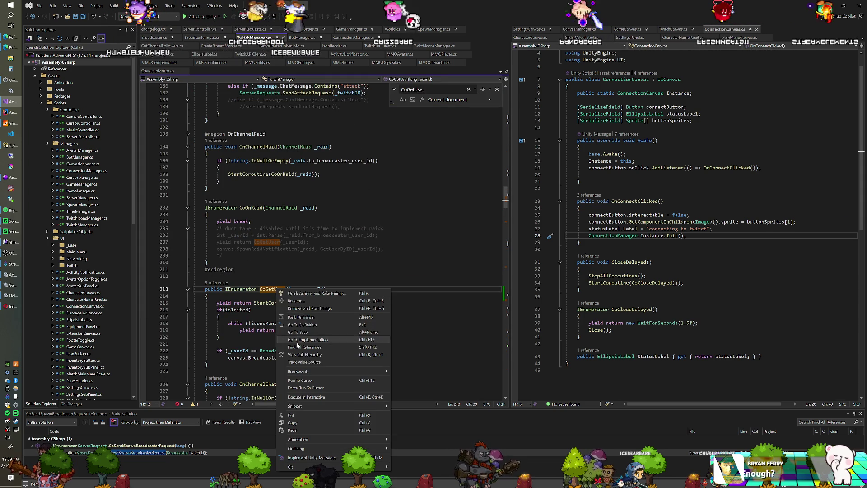
click(293, 343)
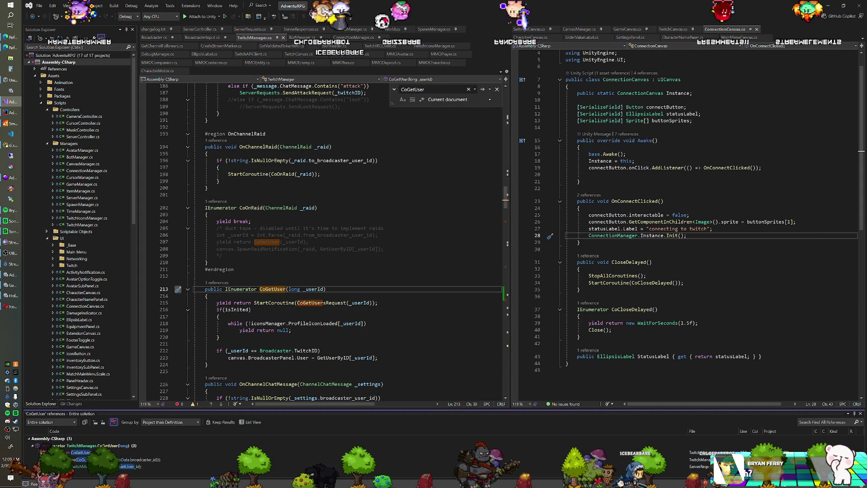
key(Return)
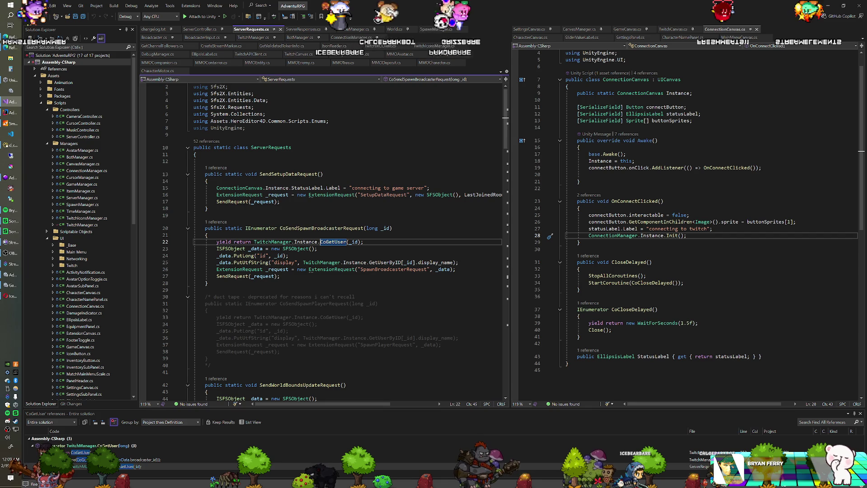
Change line 22's call to CoGetBroadcaster() with no argument, then select CoGetUser in TwitchManager.cs.
click(357, 242)
key(BackSpace)
key(BackSpace)
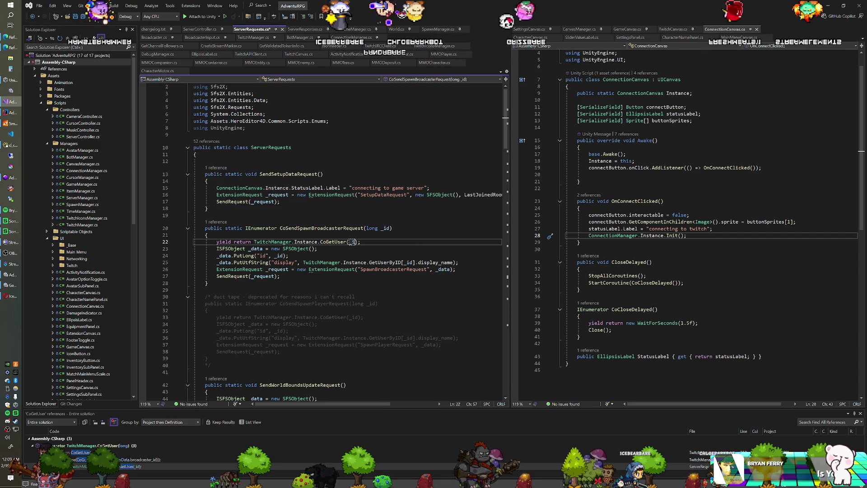
drag(335, 242, 343, 242)
text(Broadcast)
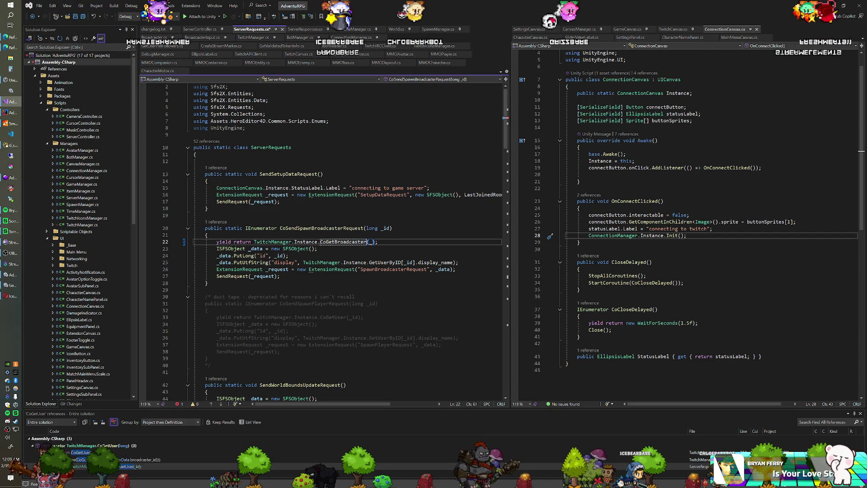
key(Right)
key(Right)
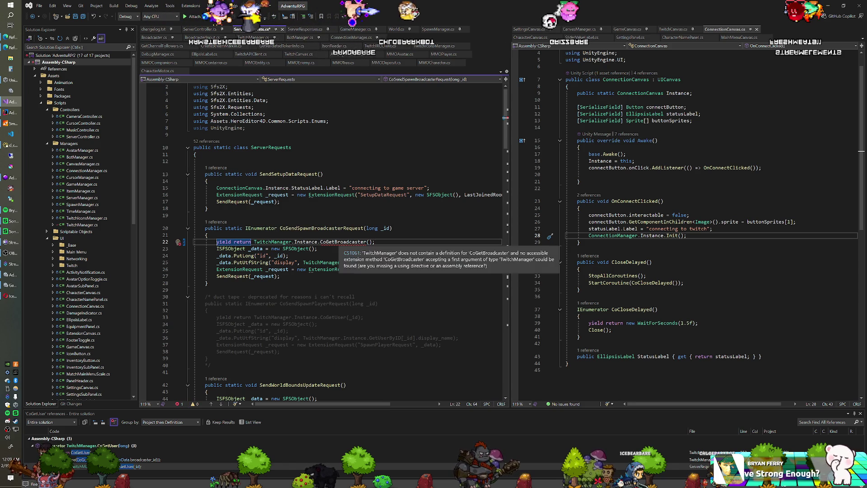
scroll(323, 240, down, 13)
scroll(323, 239, down, 17)
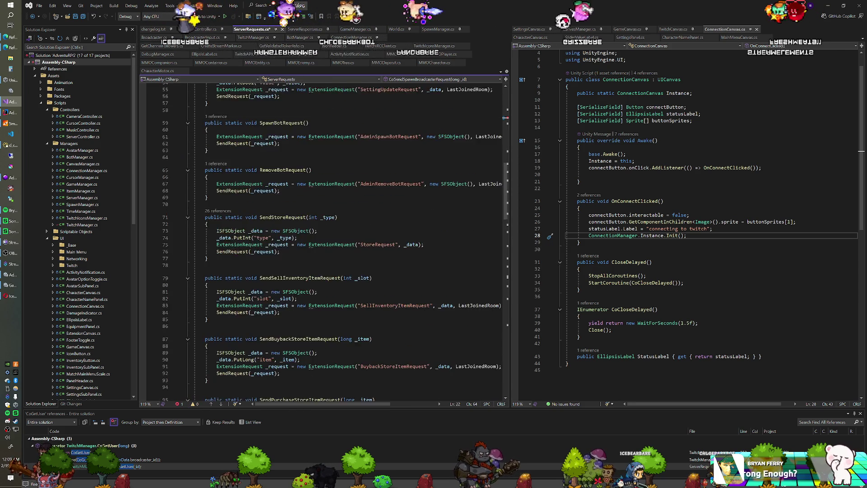
scroll(323, 239, down, 17)
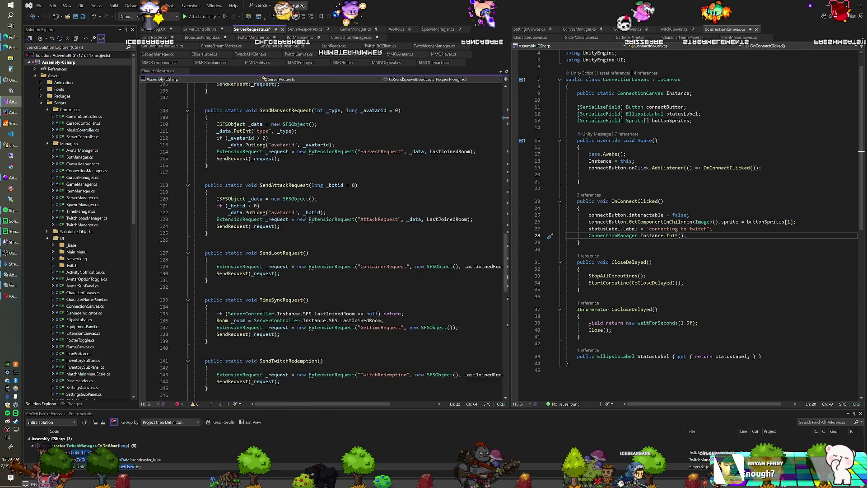
scroll(316, 203, up, 1)
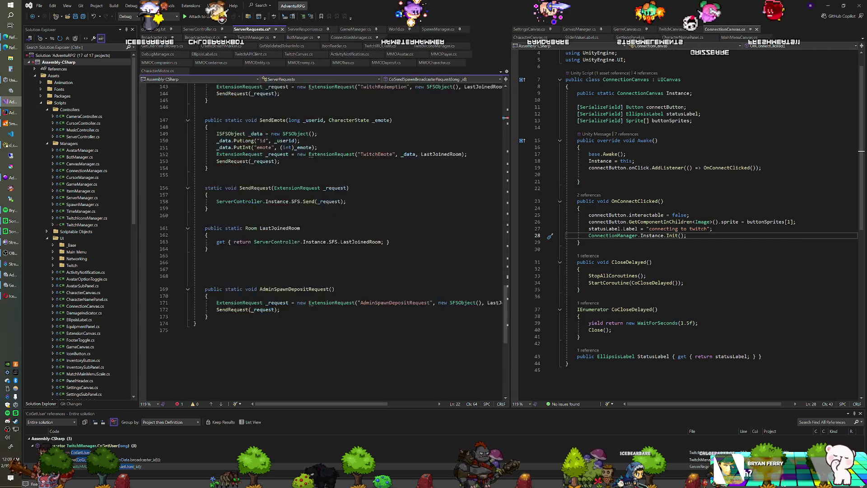
click(253, 37)
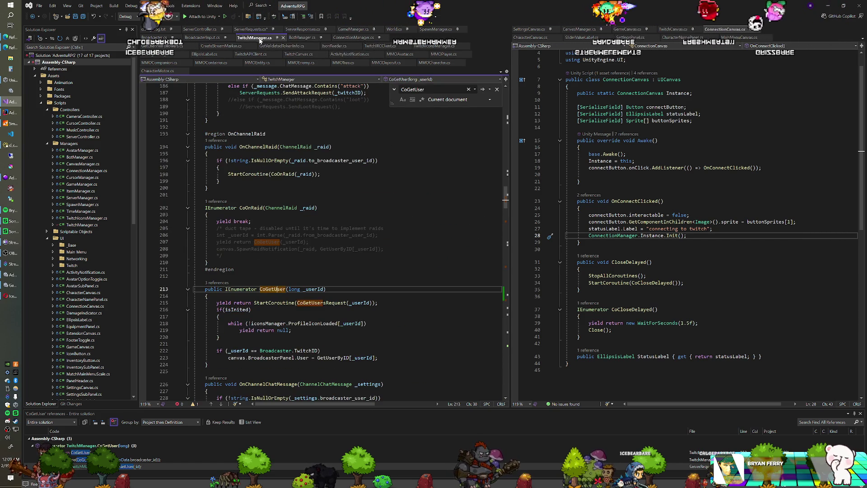
scroll(323, 240, down, 3)
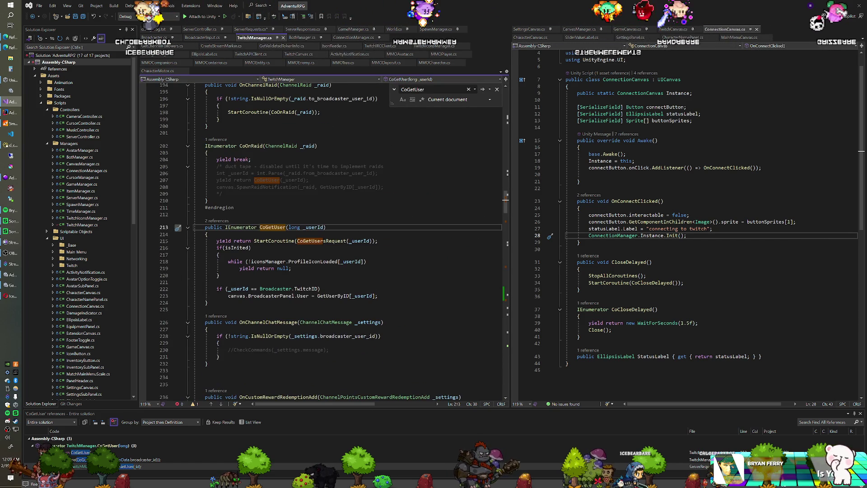
drag(209, 303, 206, 234)
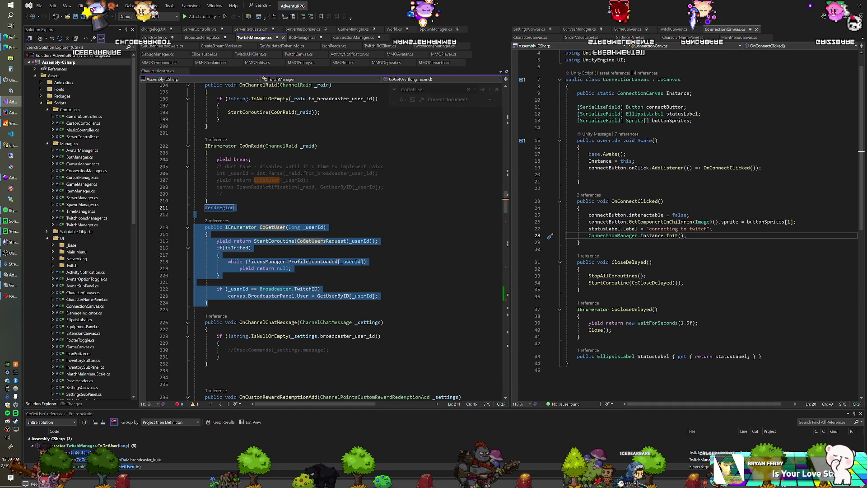
Duplicate CoGetUser as a parameterless coroutine named CoGetBroadcaster.
key(ctrl+c)
key(ctrl+v)
key(ctrl+v)
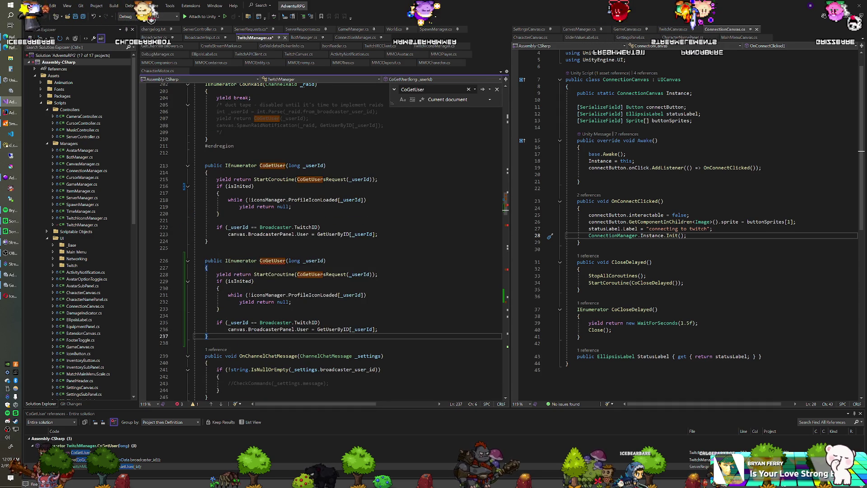
click(286, 261)
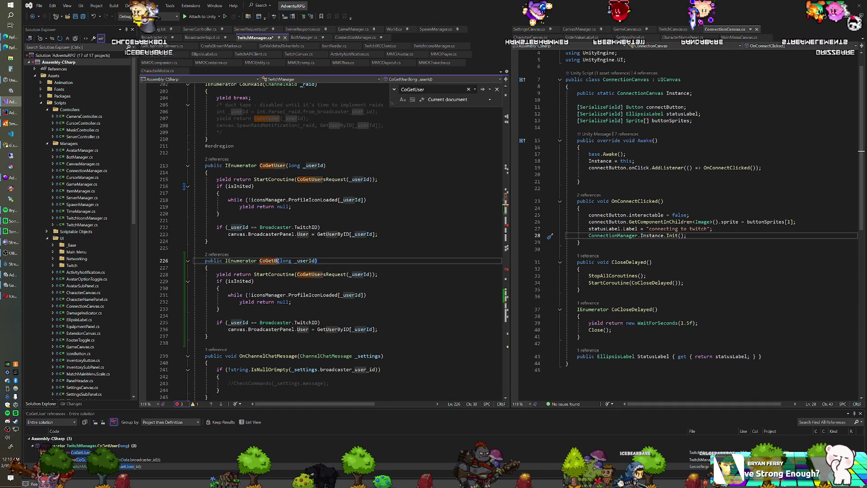
key(BackSpace)
key(BackSpace)
key(BackSpace)
text(Broadca)
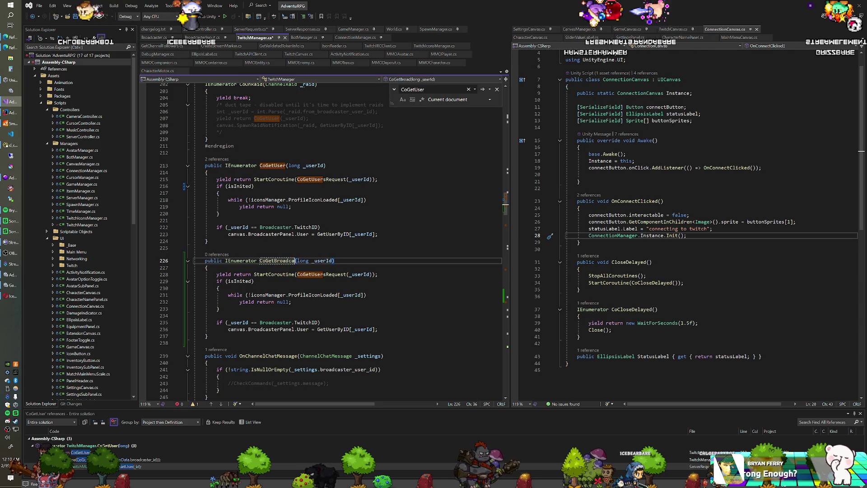
text(ster)
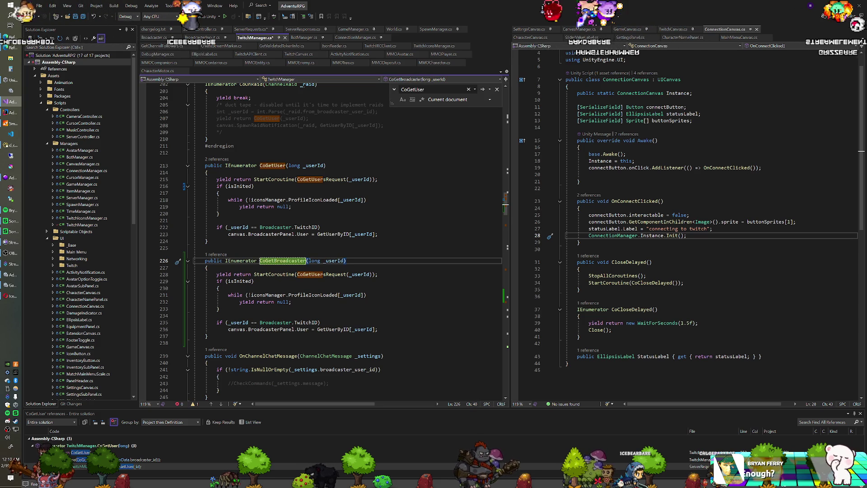
key(Right)
key(ctrl+Delete)
key(ctrl+Delete)
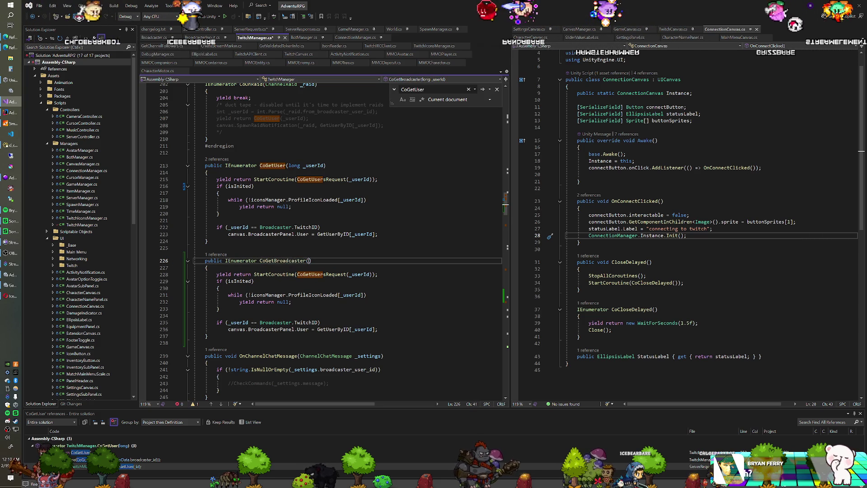
Make its inner call CoGetBroadcasterRequest() with the _userId argument removed.
click(312, 274)
key(Delete)
key(Delete)
key(Delete)
text(Broadcaster)
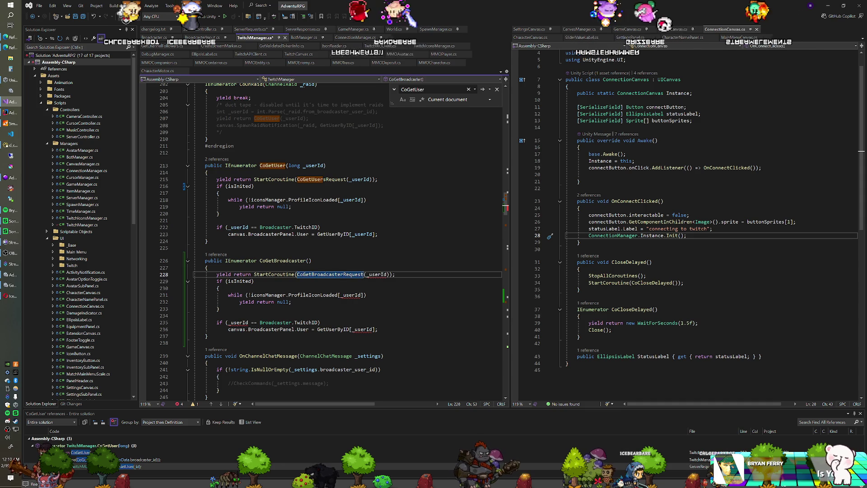
click(388, 274)
key(ctrl+BackSpace)
key(End)
key(shift+Down)
key(shift+Down)
key(shift+Down)
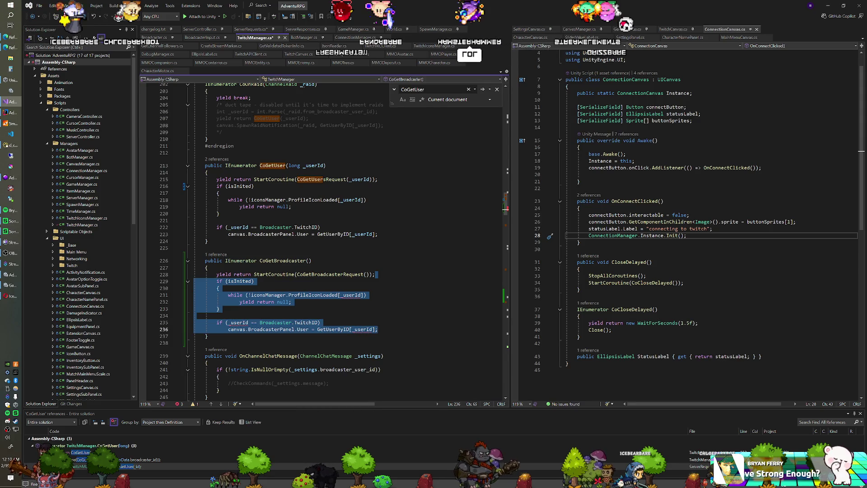
Delete the isInited wait loop and the leftover BroadcasterPanel assignment line.
click(292, 302)
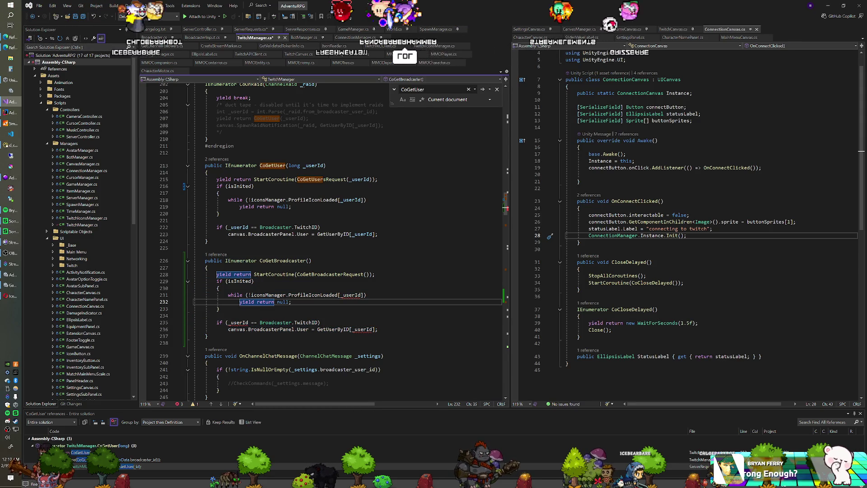
key(Down)
key(Down)
key(Down)
key(End)
key(shift+Up)
key(shift+Up)
key(shift+Up)
key(shift+Up)
key(shift+End)
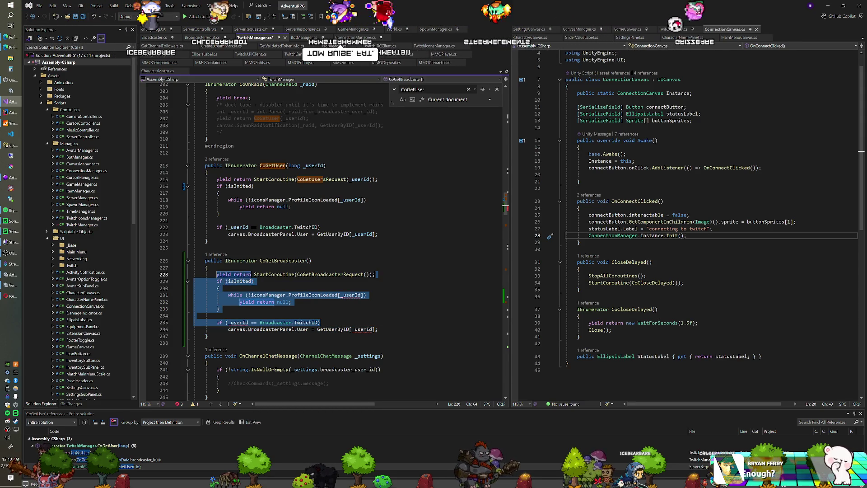
key(Delete)
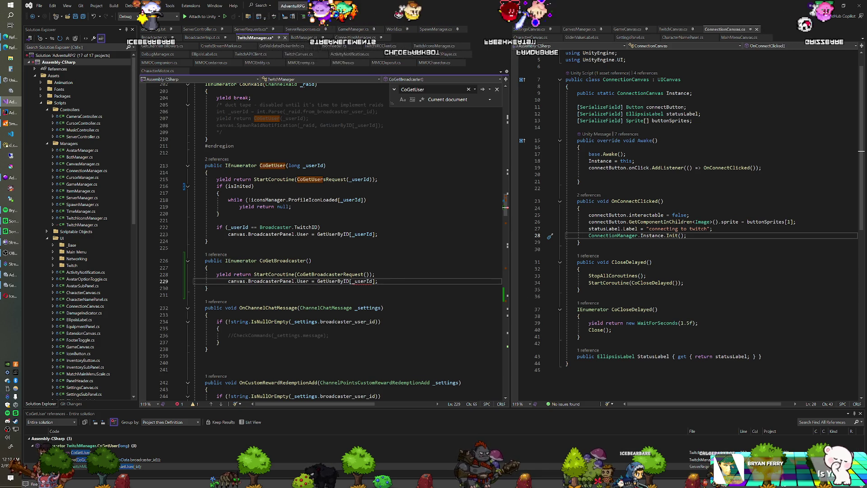
key(Delete)
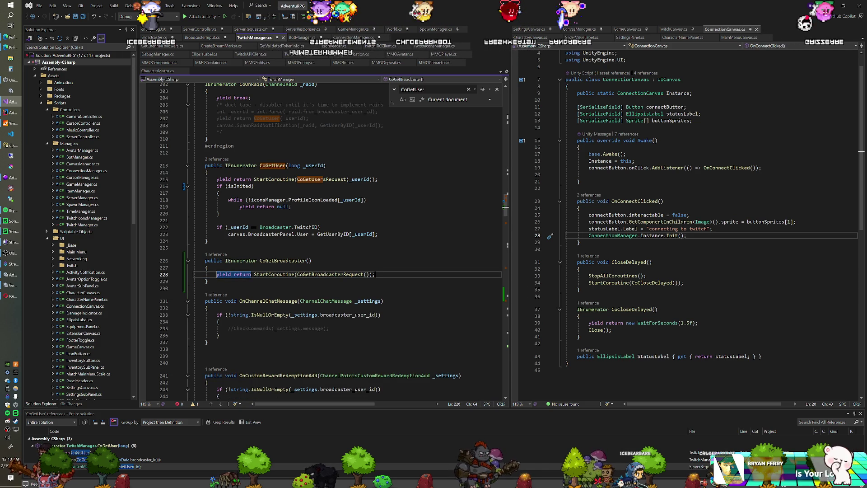
click(235, 146)
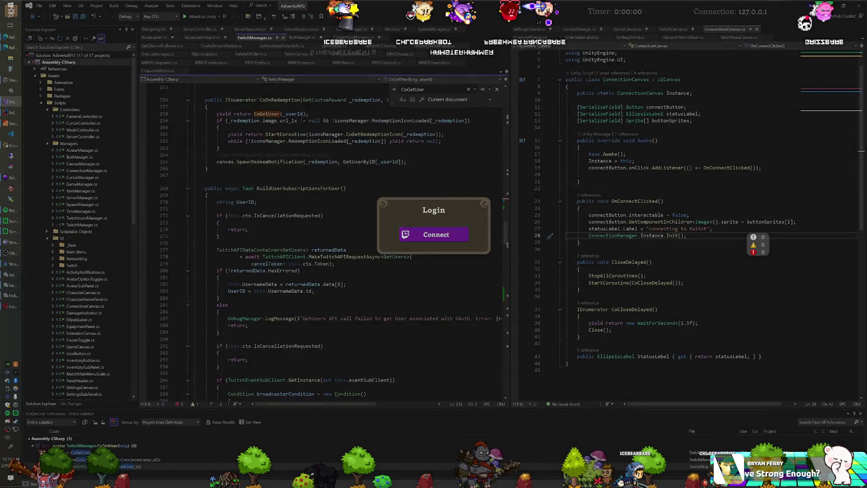
Retype line 392's SuccessCallback as OnGetBroadcasterResponse and select the response method below.
scroll(320, 240, down, 14)
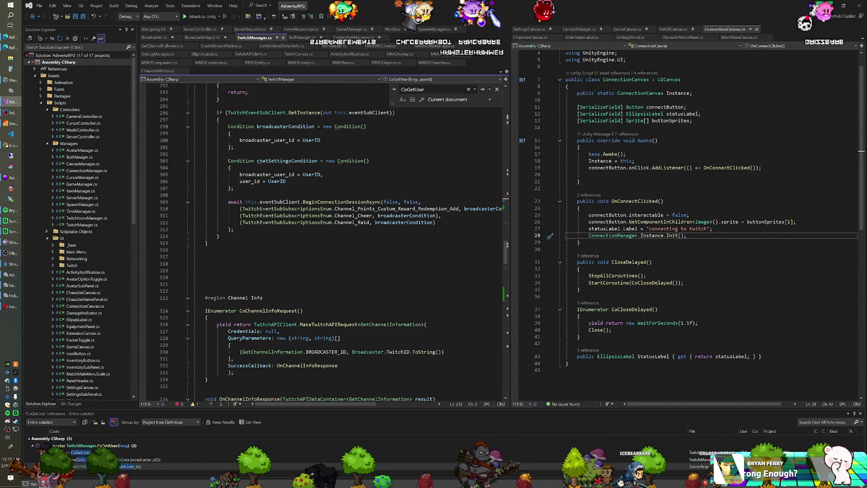
scroll(320, 239, down, 13)
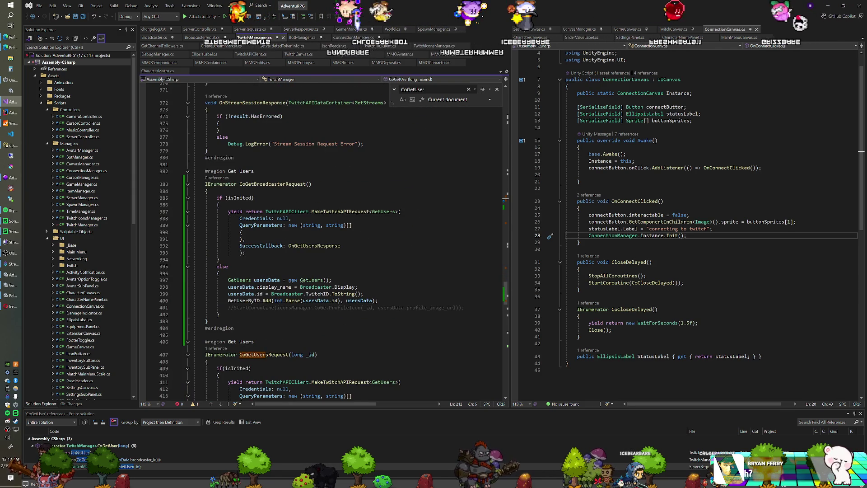
scroll(291, 225, down, 3)
click(317, 184)
key(BackSpace)
key(BackSpace)
key(BackSpace)
text(Broadcast)
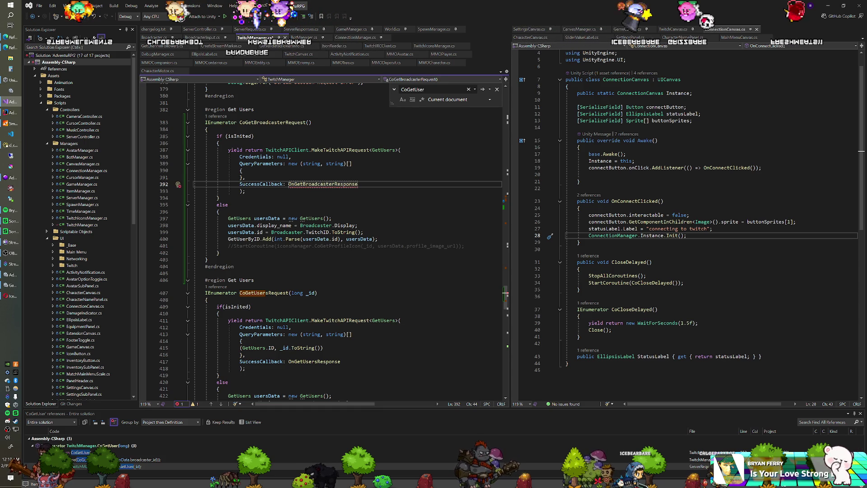
scroll(317, 122, down, 3)
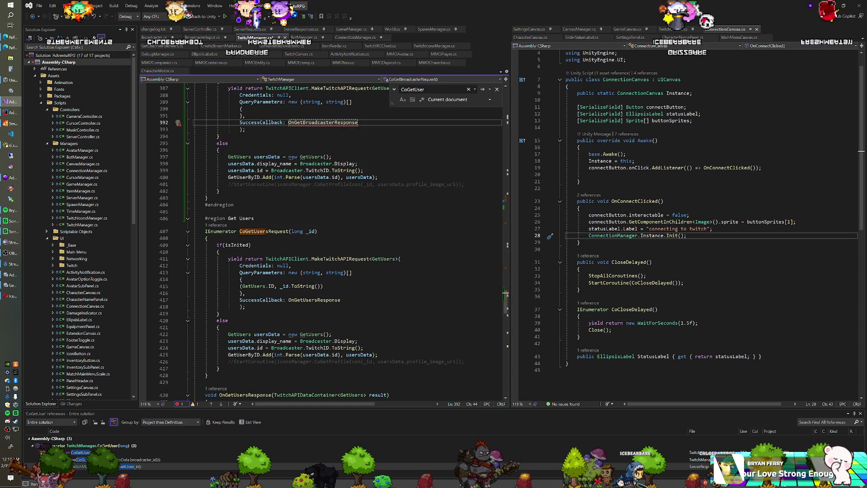
scroll(318, 122, down, 7)
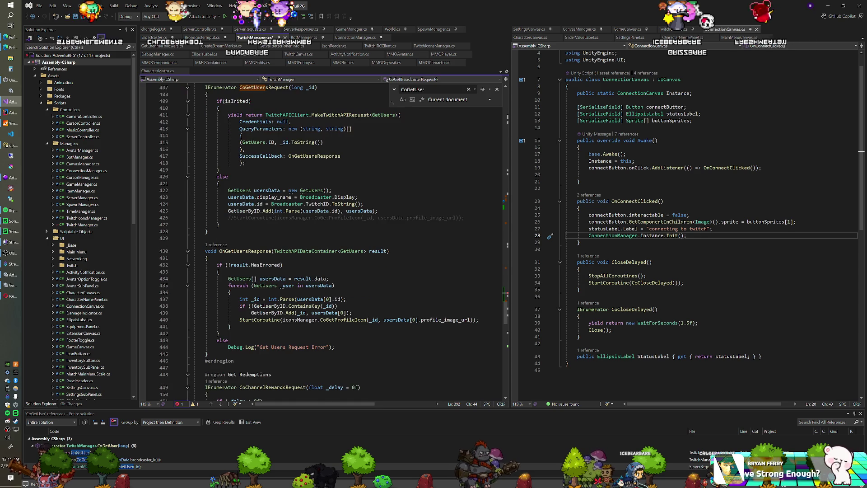
drag(207, 355, 208, 232)
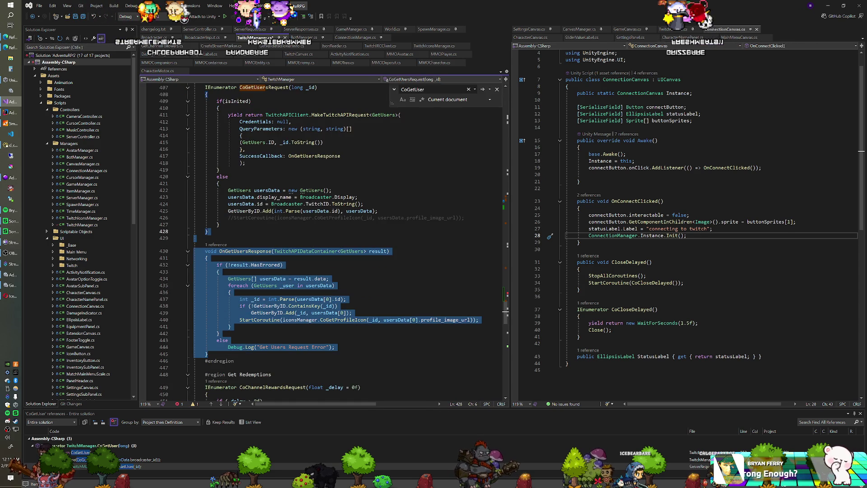
Paste a copy of OnGetUsersResponse and rename it OnGetBroadcasterResponse.
scroll(208, 232, up, 7)
scroll(323, 240, up, 3)
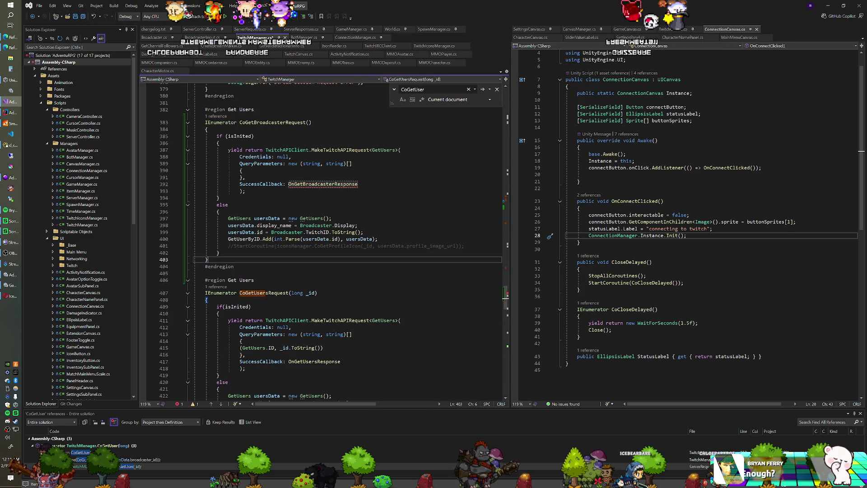
key(ctrl+v)
click(254, 279)
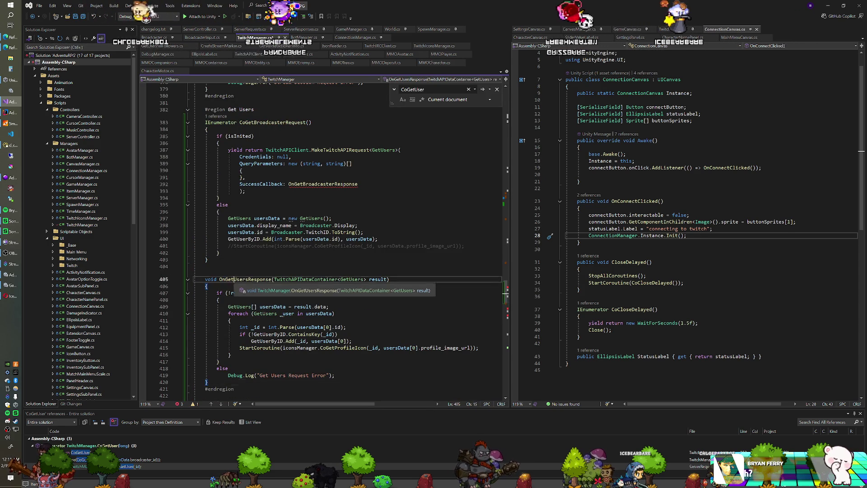
key(BackSpace)
key(BackSpace)
key(BackSpace)
text(Broadcaster)
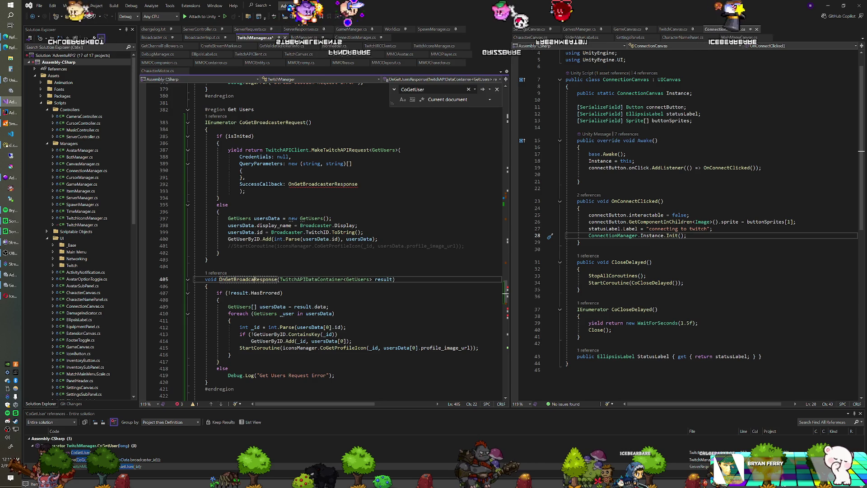
Add a Broadcaster.TwitchID assignment line and move it below the _id parse in the loop.
scroll(343, 240, down, 2)
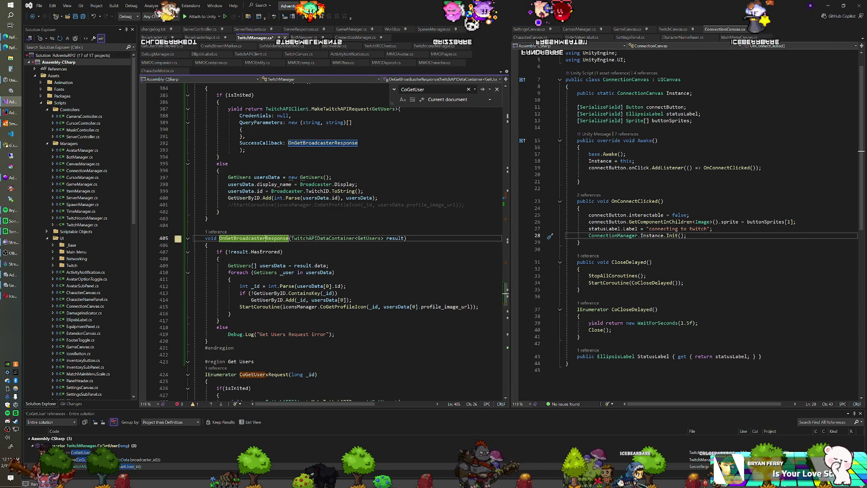
click(481, 307)
key(Return)
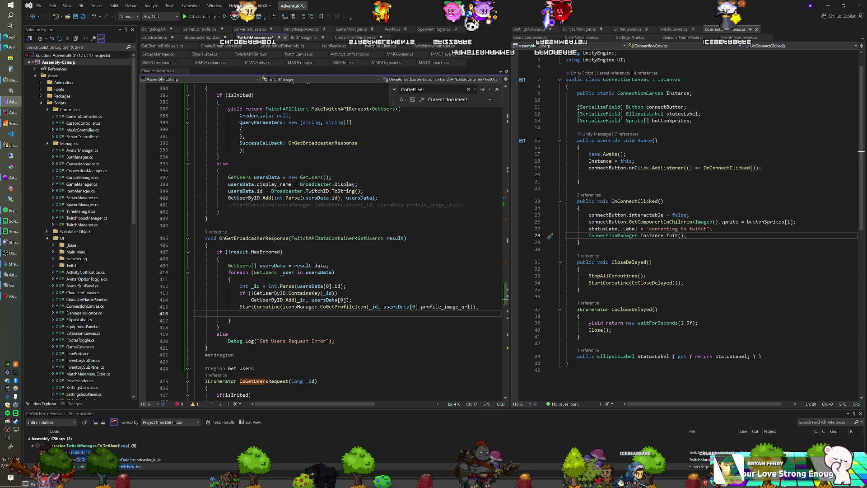
text(Bra)
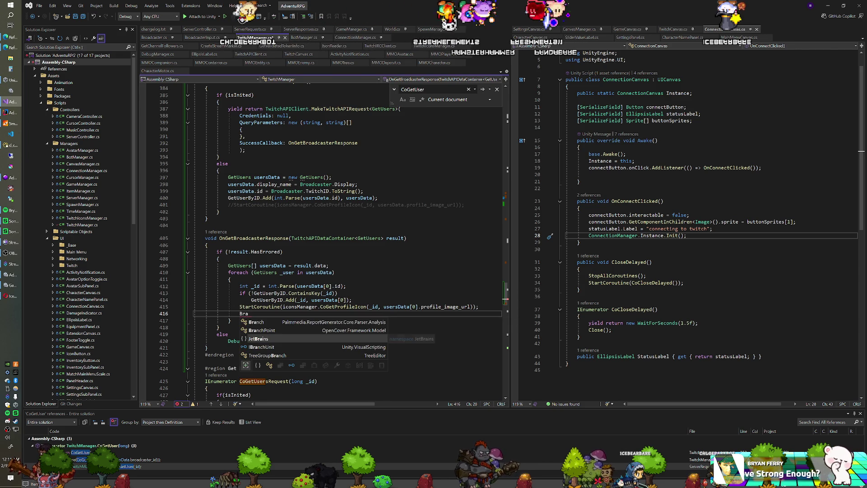
text(oadcaster.)
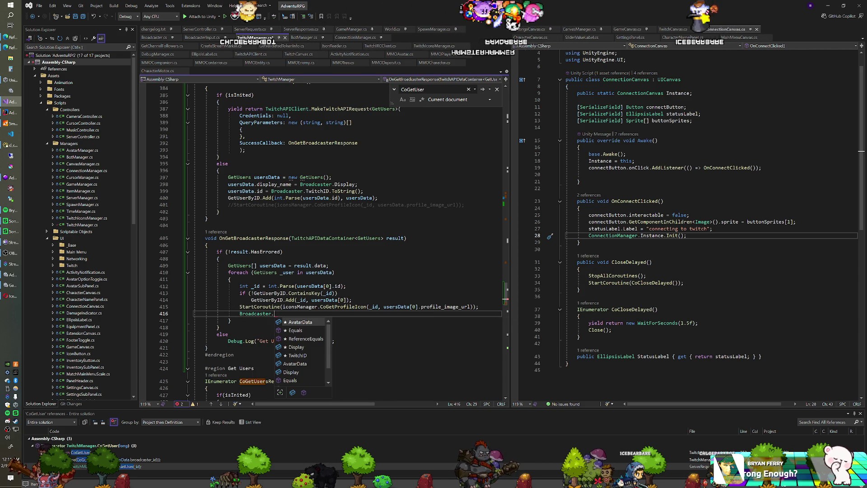
text(TwitchID )
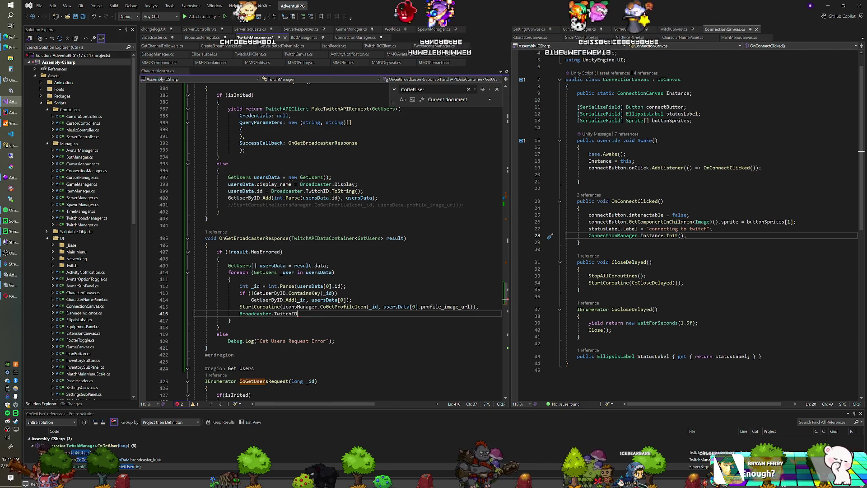
text(= )
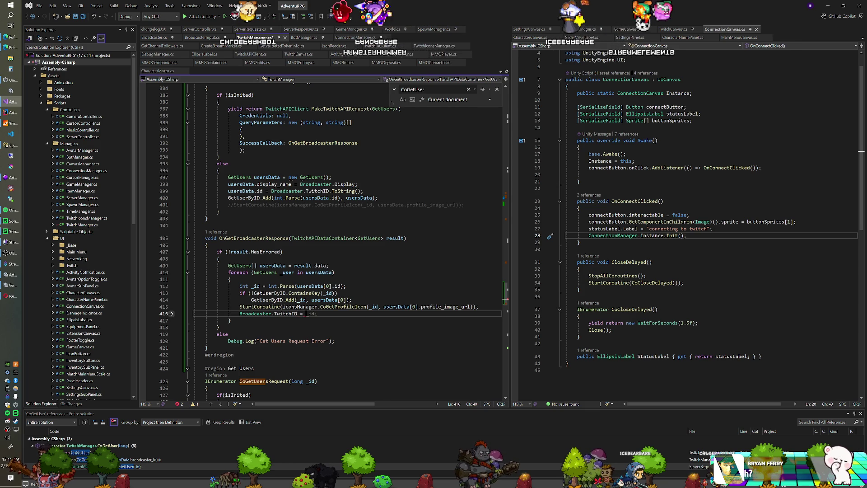
text(usersData[0].)
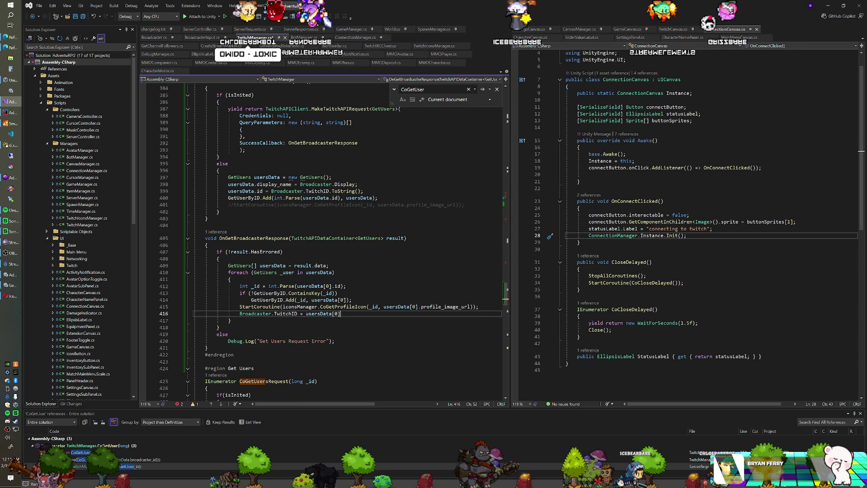
text(id);)
key(shift+Up)
key(shift+End)
key(ctrl+c)
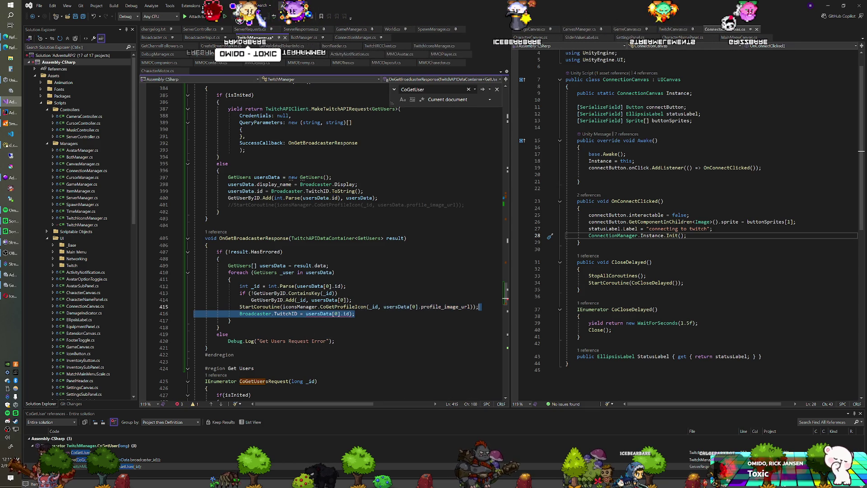
key(BackSpace)
key(Up)
key(Up)
key(Up)
key(Down)
key(End)
key(ctrl+v)
Change the assignment to Broadcaster.TwitchID = _id; and bring up Broadcaster.cs.
key(ctrl+Left)
key(ctrl+shift+Left)
key(ctrl+shift+Left)
key(ctrl+shift+Left)
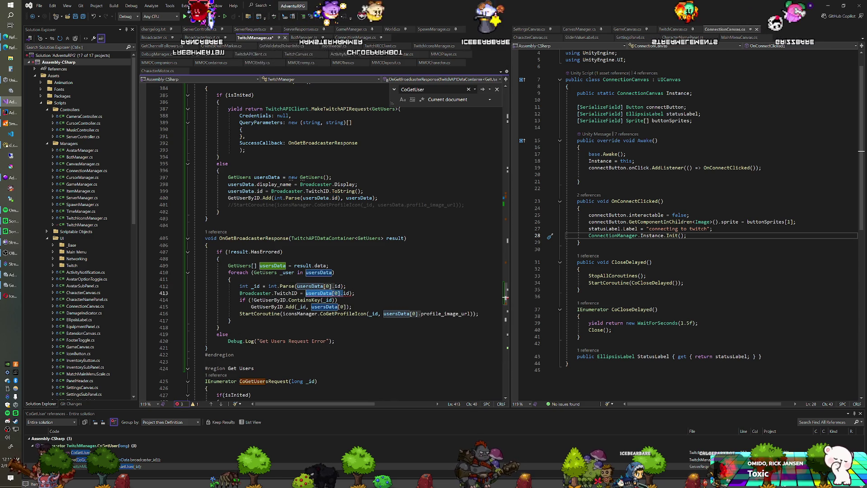
text(_)
key(End)
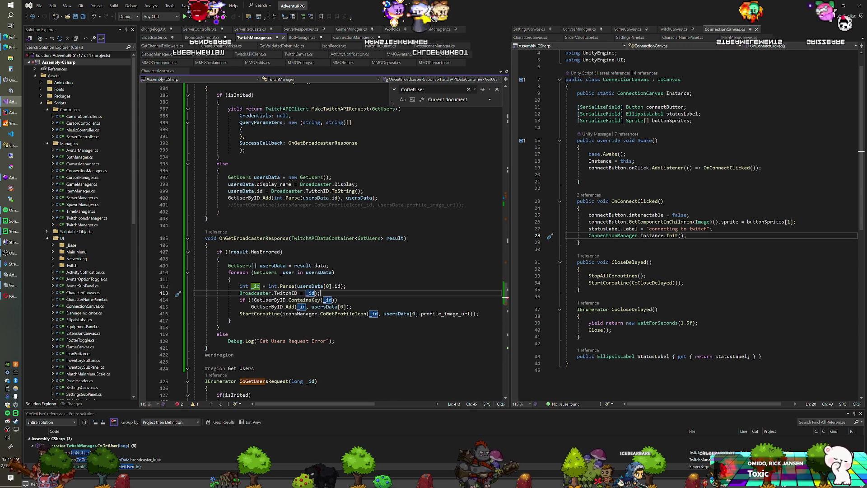
click(335, 272)
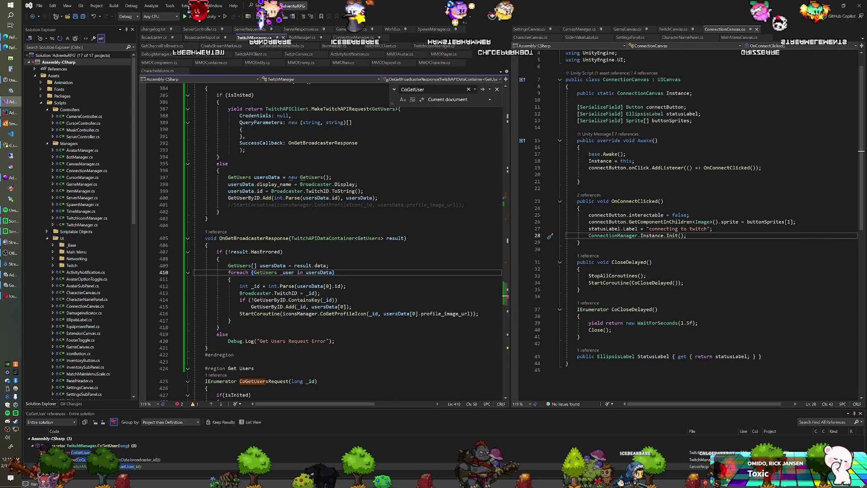
click(155, 37)
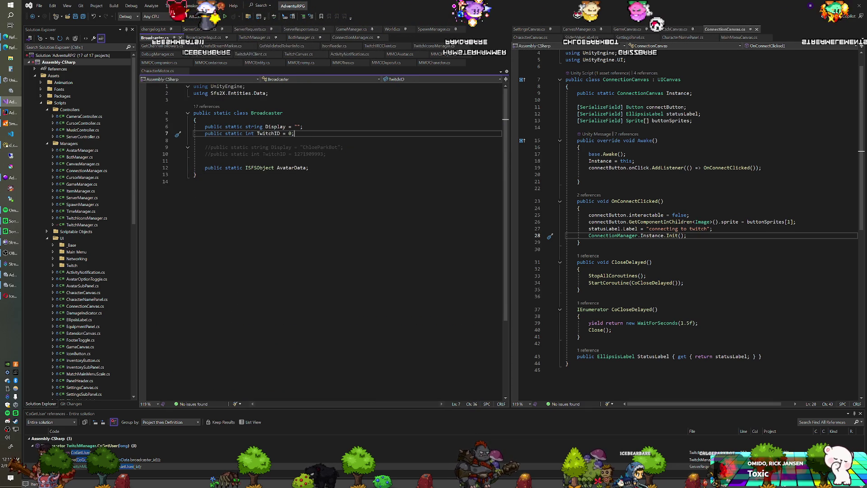
Let Unity reload the scripts, then return to the spot after the TwitchID assignment.
key(alt+Tab)
key(alt+Tab)
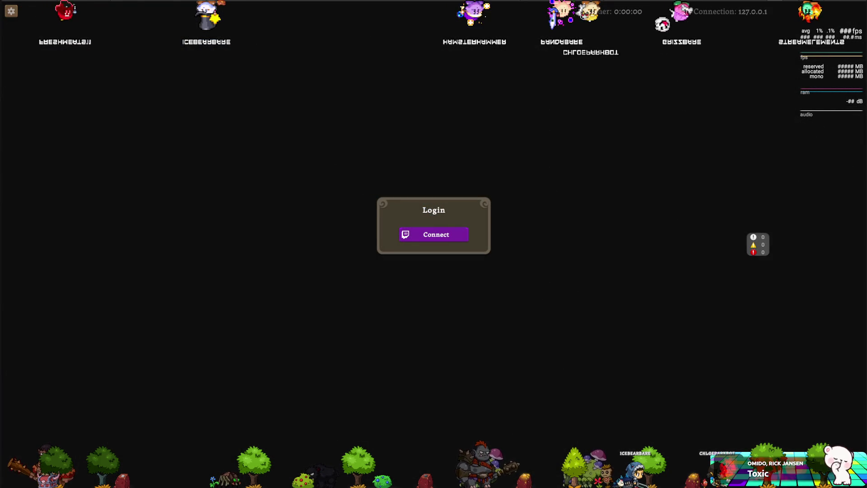
key(alt+Tab)
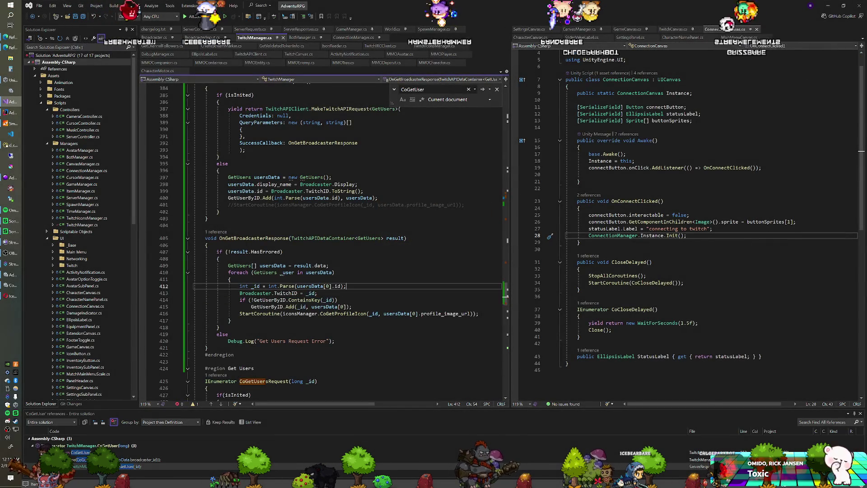
key(alt+Tab)
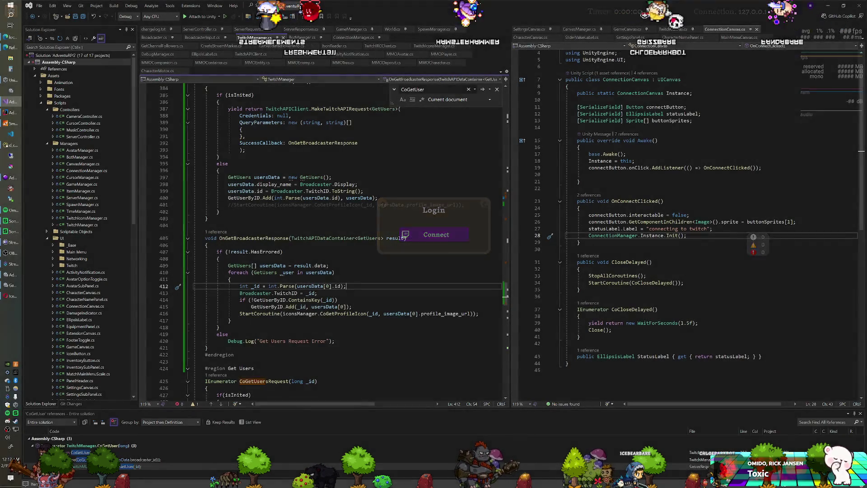
click(318, 292)
Add Debug.Log(_id); after the TwitchID assignment, save, and click Connect in Unity's Login panel.
key(Return)
text(Debug.Log()
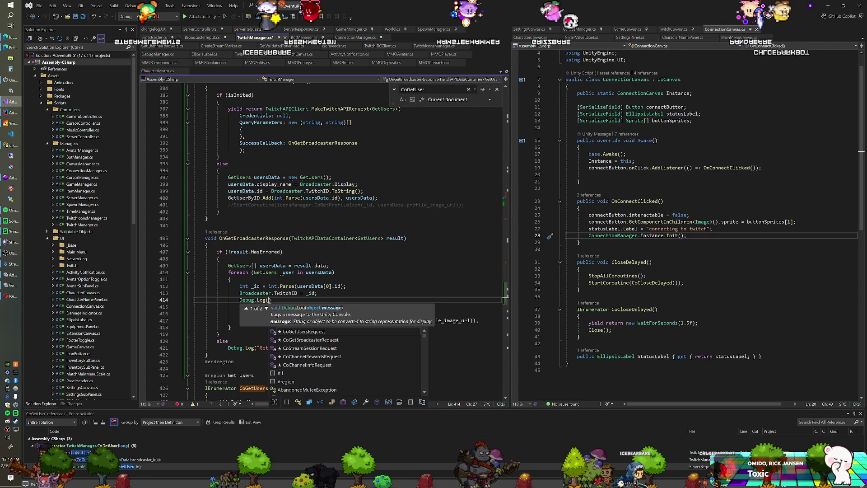
text(_id);)
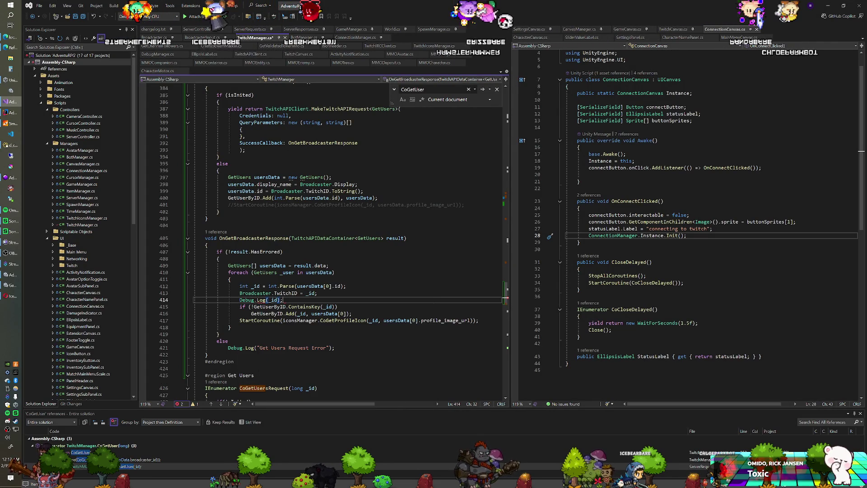
key(ctrl+s)
key(alt+Tab)
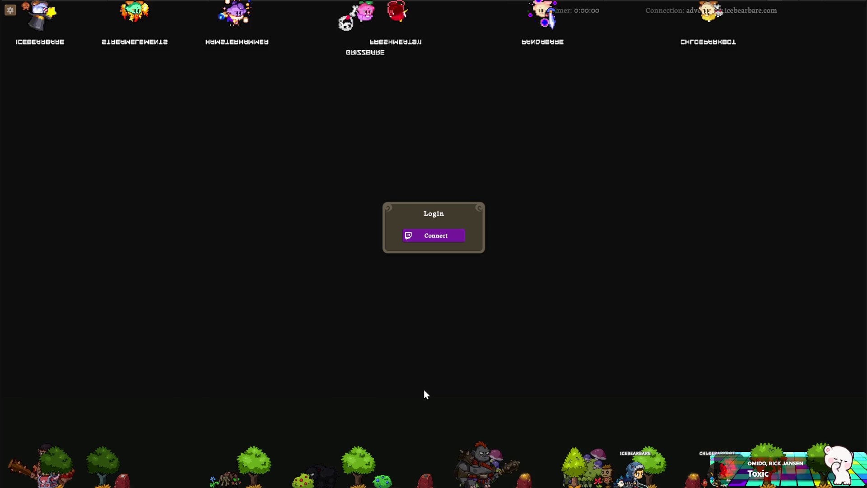
click(439, 238)
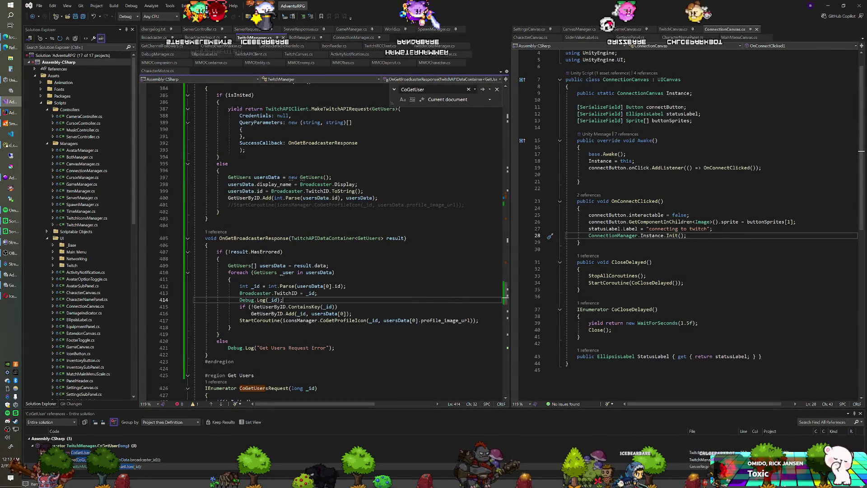
Navigate to the CoGetBroadcaster call in the ServerRequests spawn request method.
scroll(507, 277, up, 9)
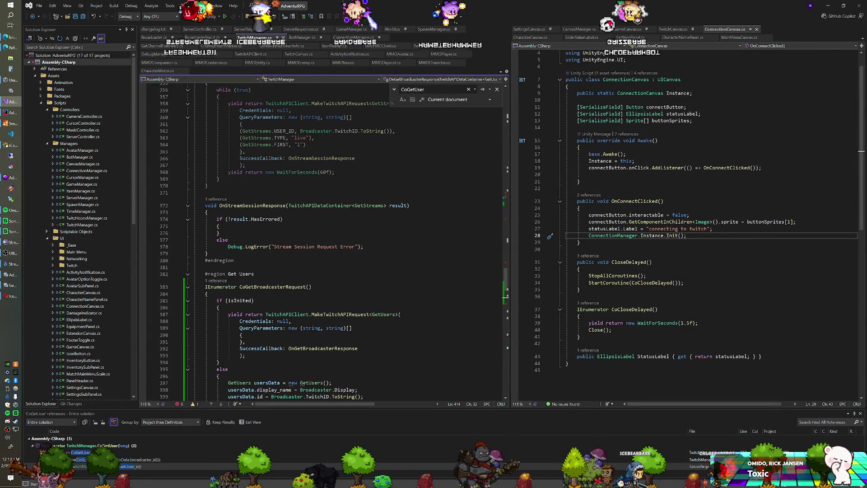
drag(506, 276, 510, 115)
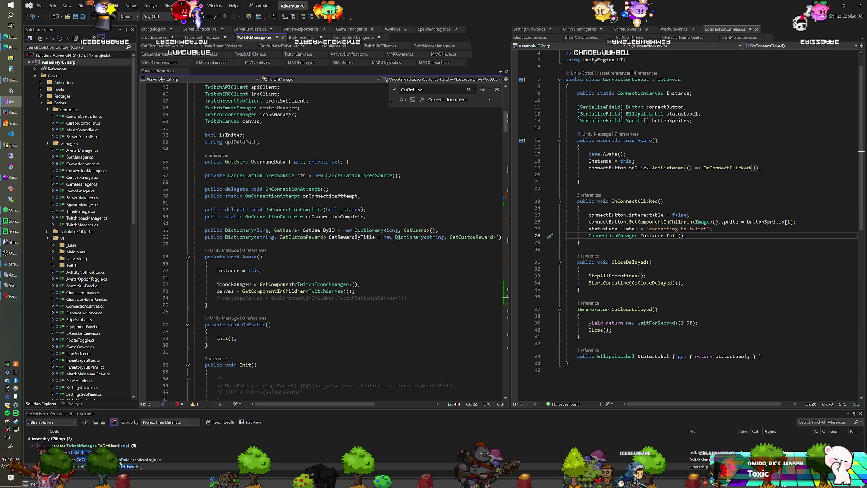
key(ctrl+minus)
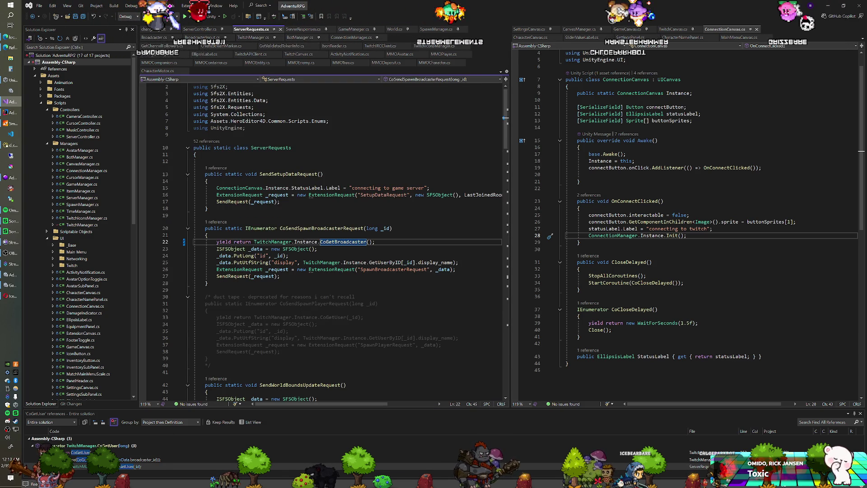
right_click(311, 231)
key(Escape)
key(Up)
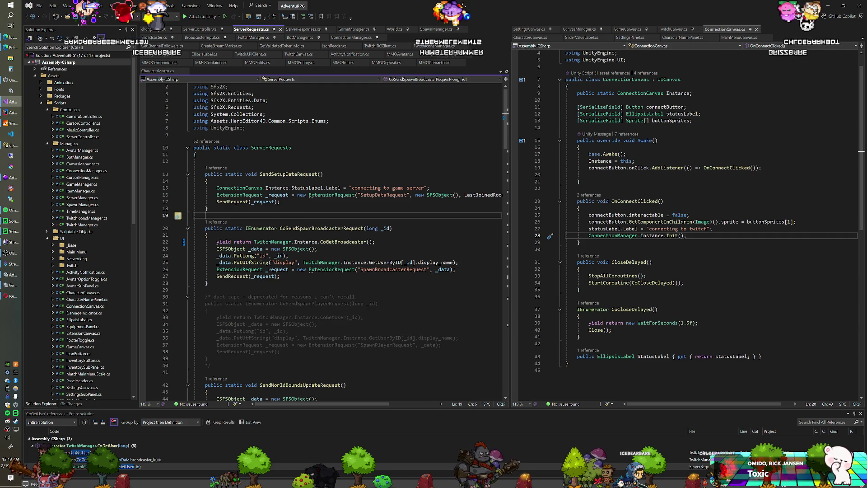
Replace CoGetBroadcaster with CoGetUser(_id) and save ServerRequests.cs.
double_click(335, 242)
text(CoGetUser(_id)
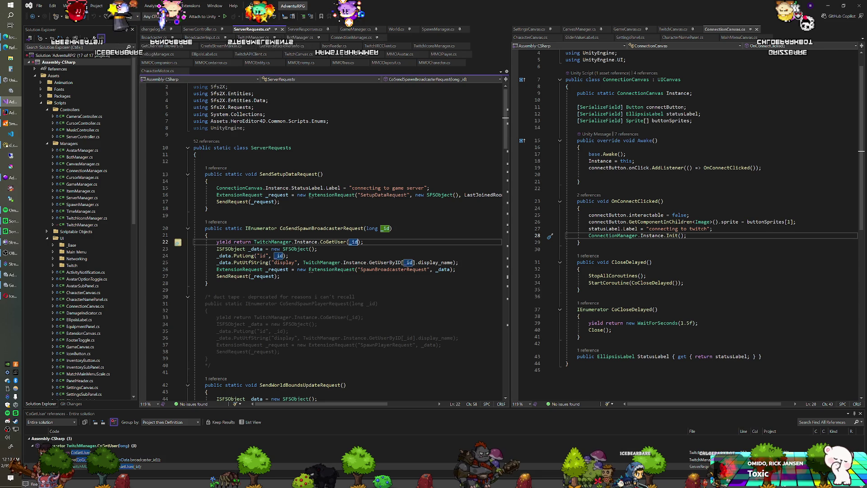
key(ctrl+z)
key(ctrl+z)
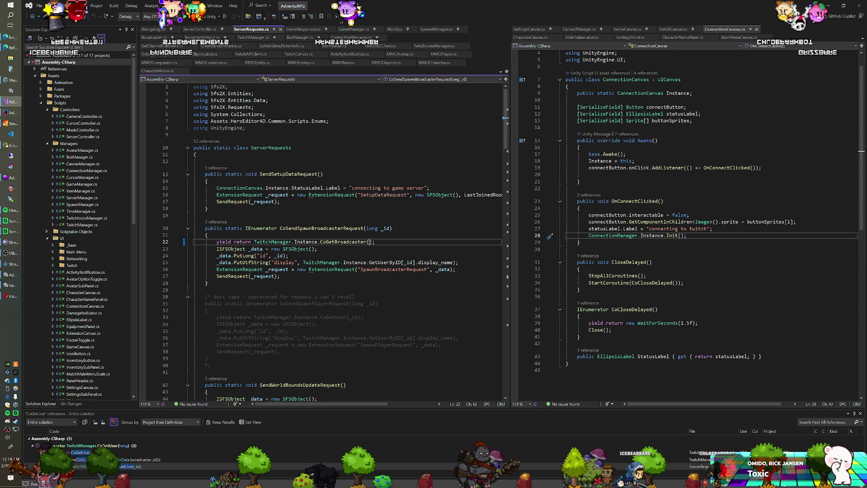
key(shift+Home)
key(ctrl+c)
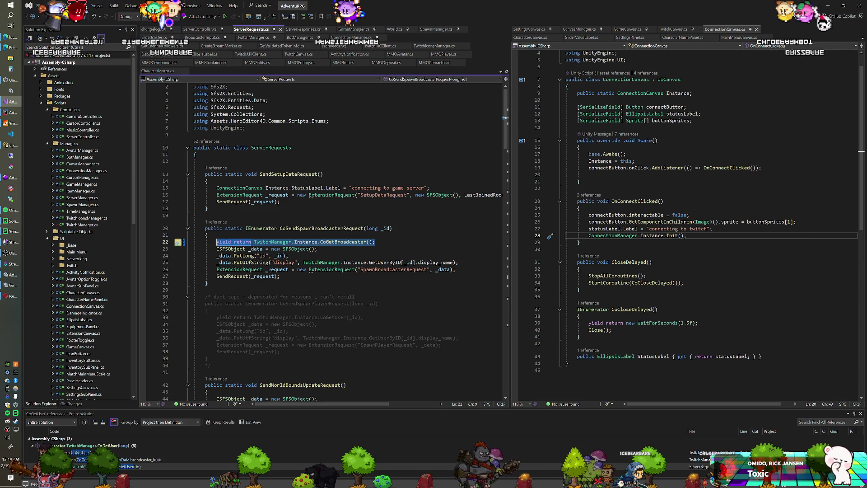
key(ctrl+z)
key(End)
key(ctrl+s)
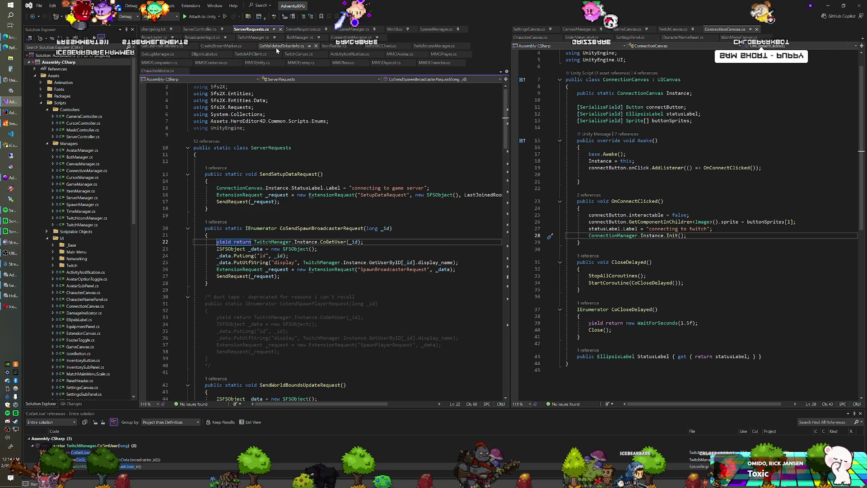
key(ctrl+Tab)
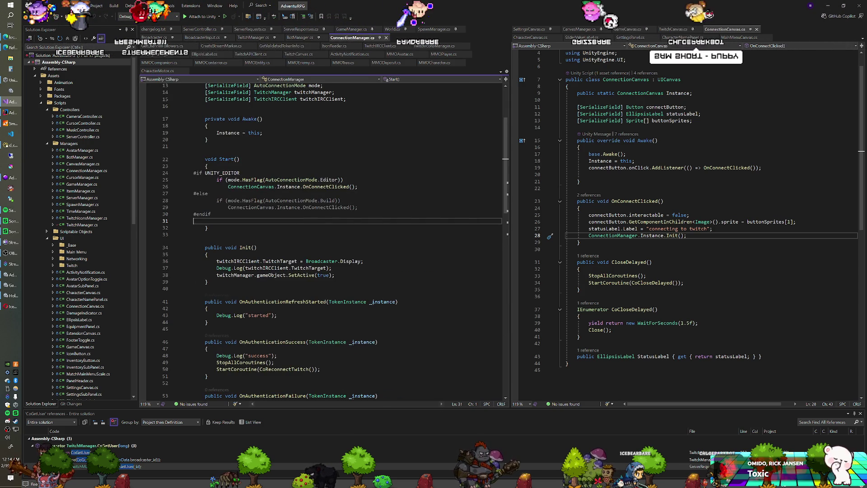
Insert the CoGetBroadcaster call below the success log, wrapped in StartCoroutine instead of yield return.
scroll(323, 239, down, 4)
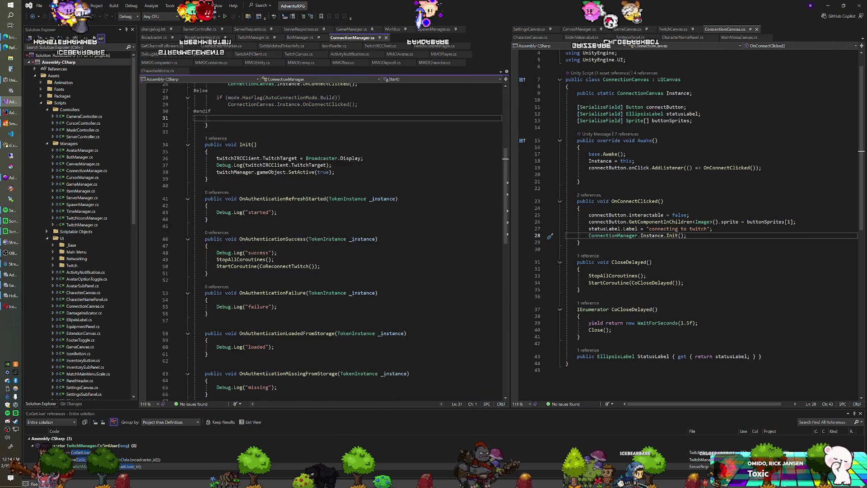
click(277, 191)
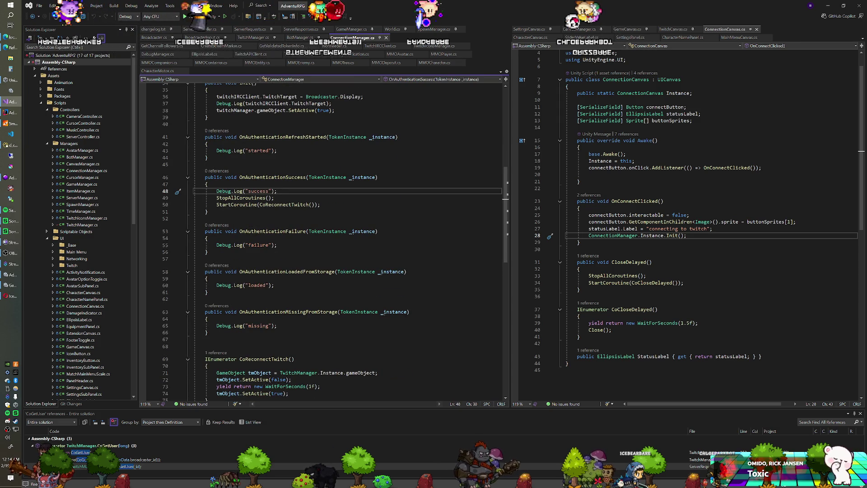
key(Return)
key(ctrl+v)
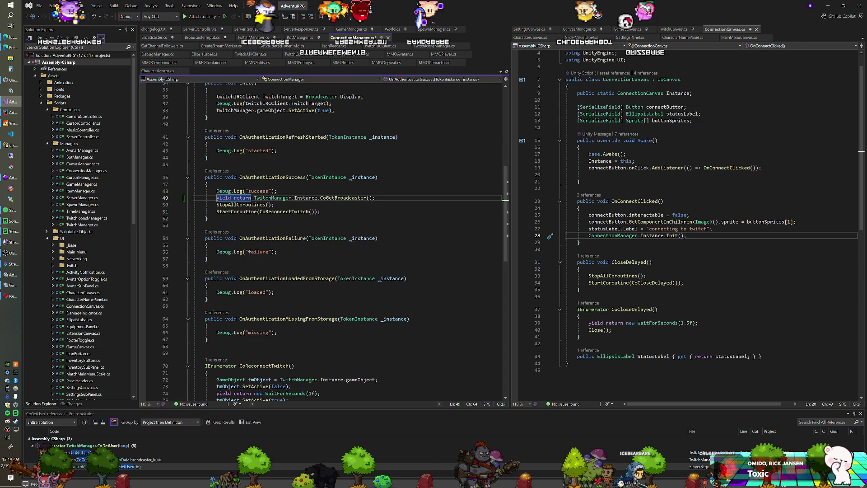
key(ctrl+z)
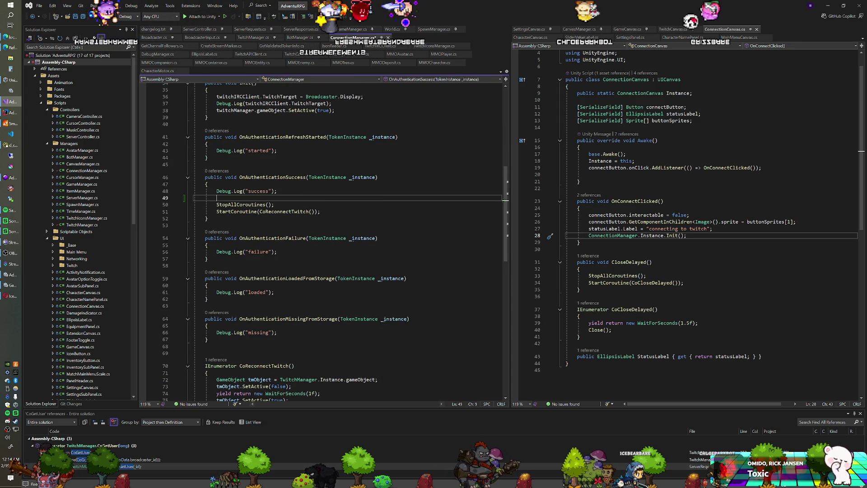
key(ctrl+y)
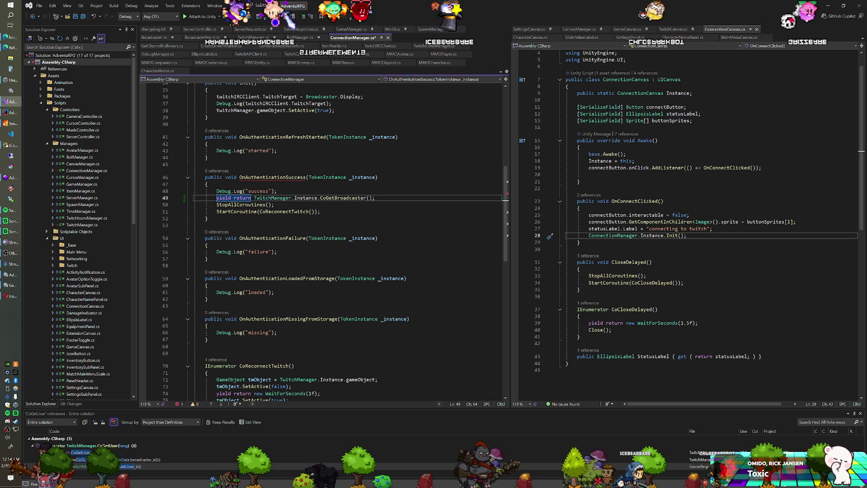
key(Home)
key(shift+Up)
key(shift+Down)
key(Delete)
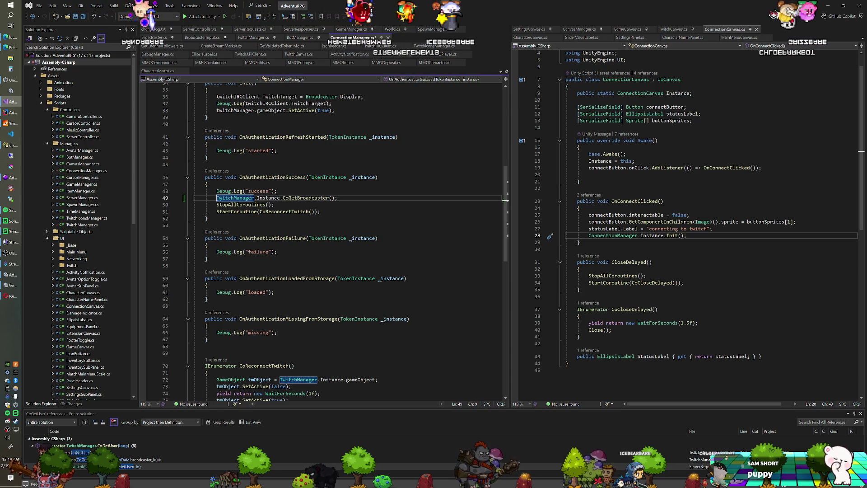
text(StartCoroutine)
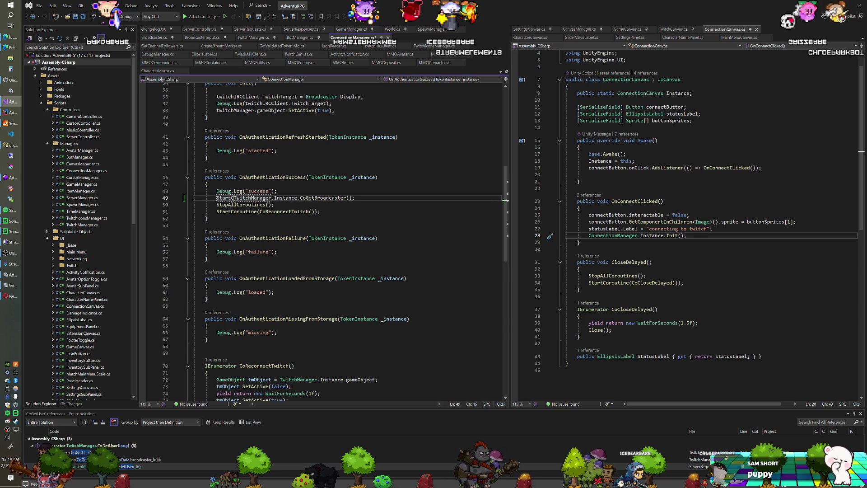
text(()
key(End)
key(Left)
text())
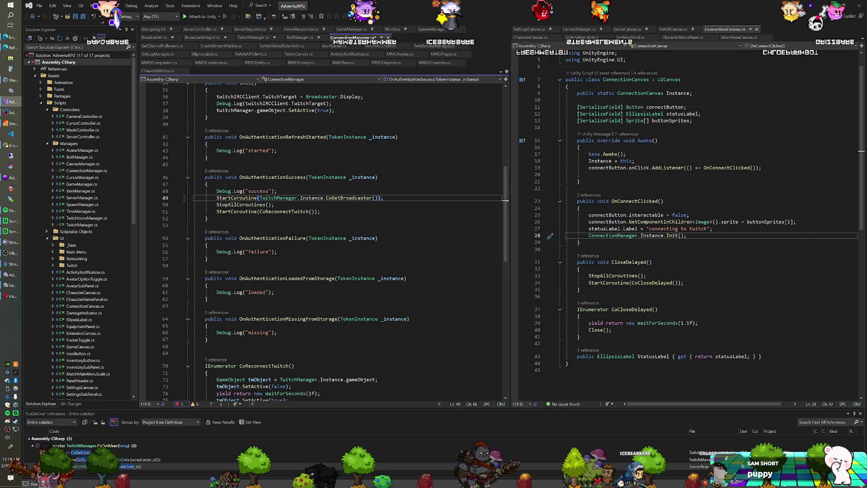
Copy that coroutine line after Debug.Log("loaded") and save ConnectionManager.cs.
key(shift+Up)
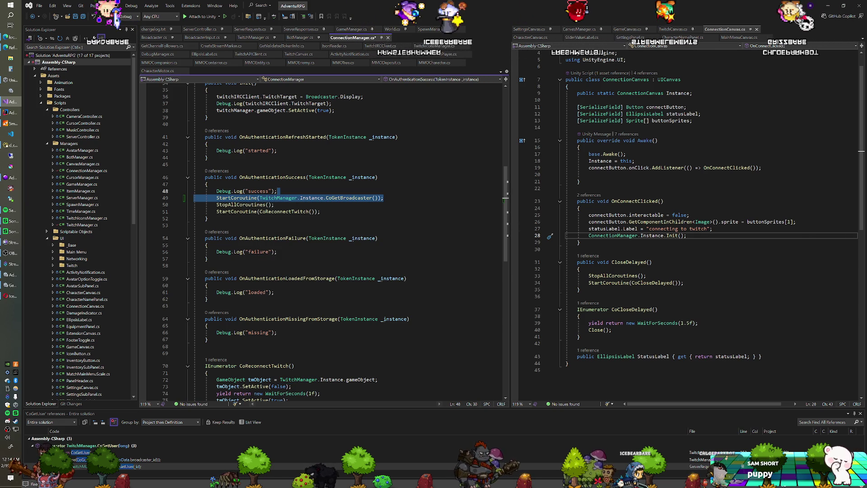
scroll(323, 239, down, 2)
key(ctrl+c)
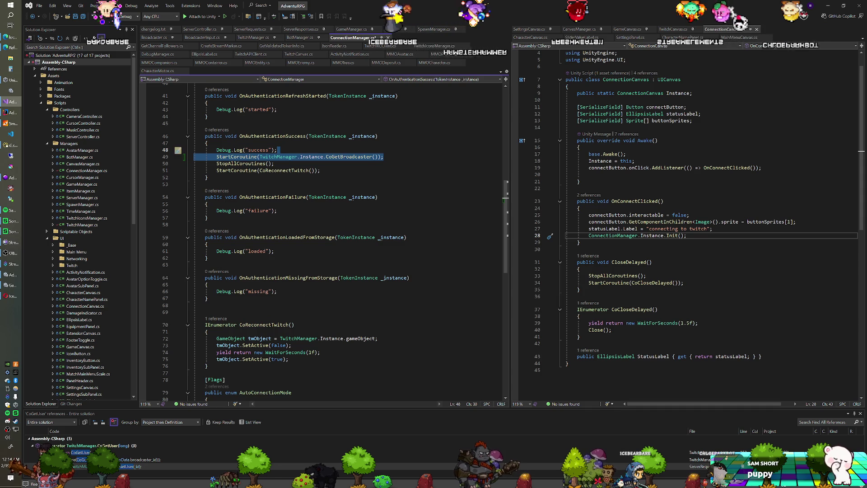
click(277, 251)
key(ctrl+v)
key(ctrl+s)
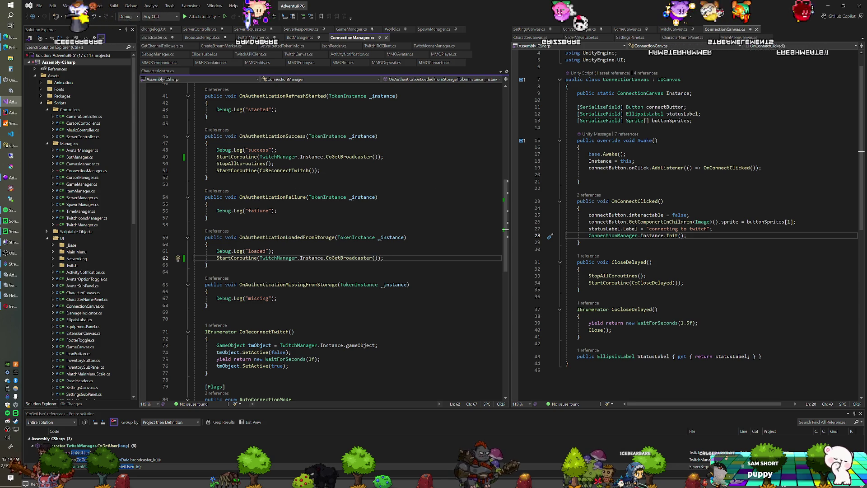
key(alt+Tab)
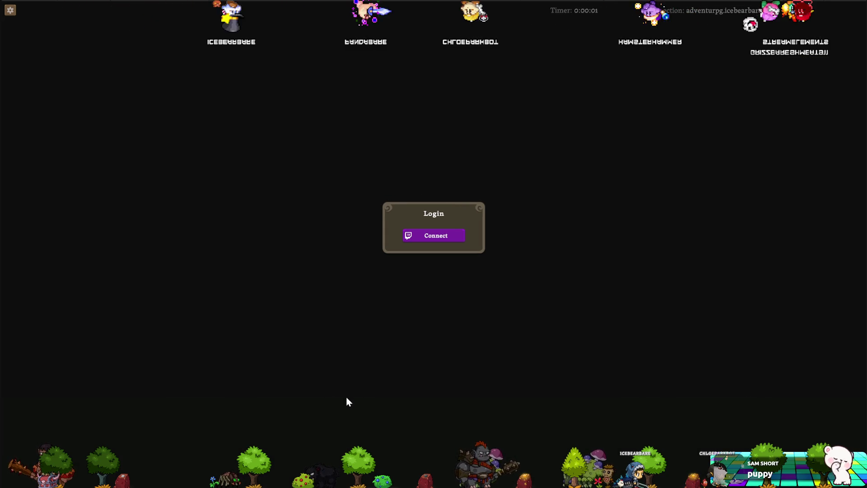
Connect to Twitch from the Login panel and check the broadcaster's ID in the console.
click(453, 235)
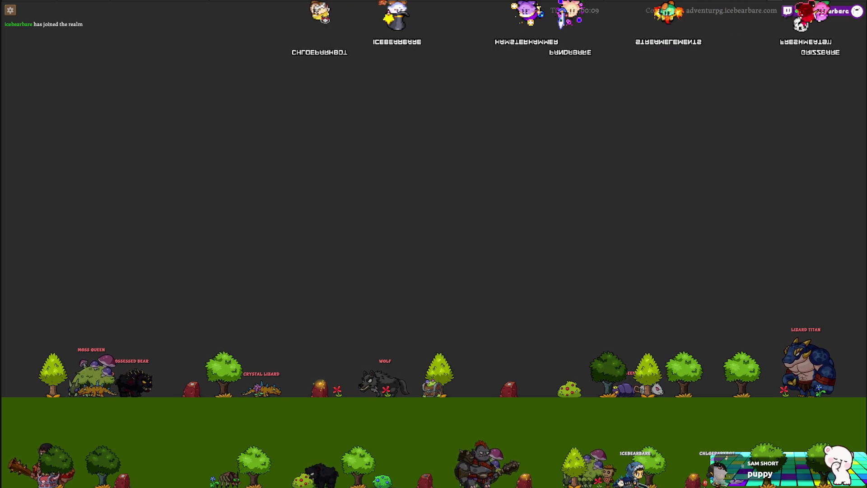
key(ctrl+shift+c)
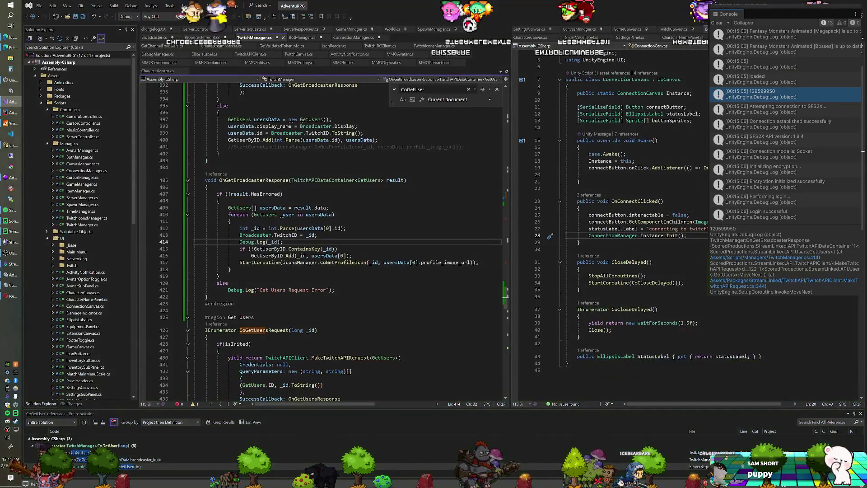
key(shift+Up)
Delete the Debug.Log(_id) line, save TwitchManager.cs, and let Unity recompile.
key(BackSpace)
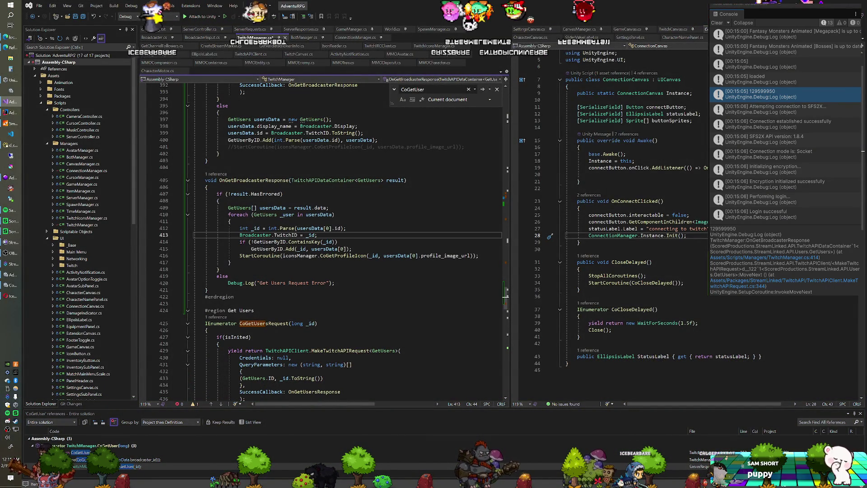
key(ctrl+s)
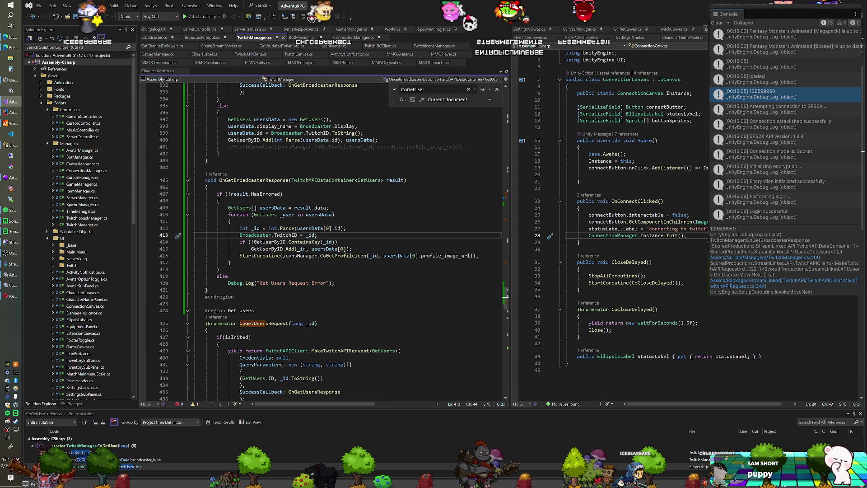
key(alt+Tab)
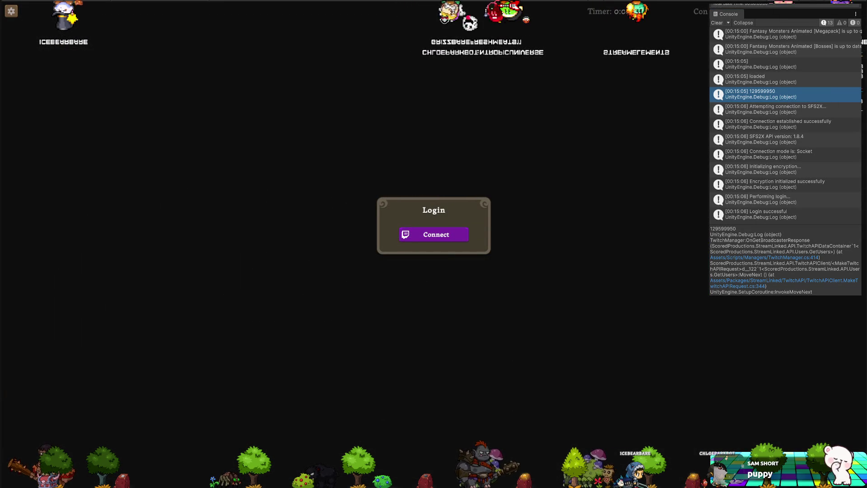
key(alt+Tab)
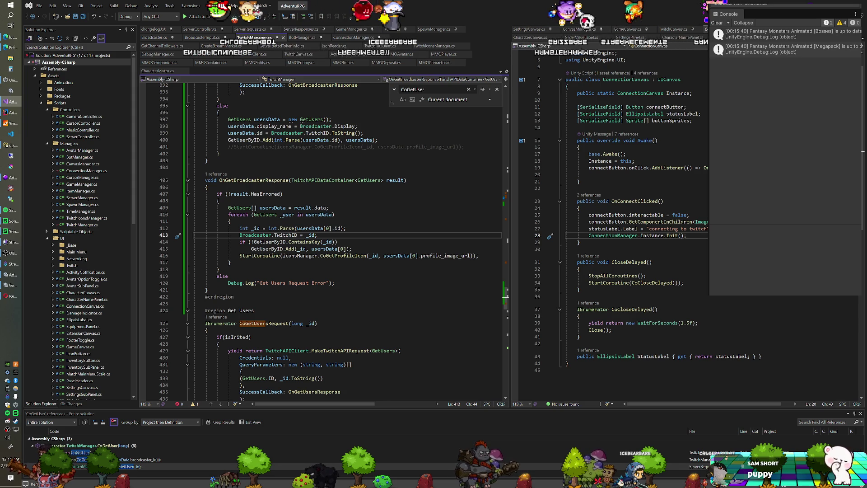
Scroll through TwitchManager.cs to the OnChatConnected handler.
scroll(322, 239, up, 14)
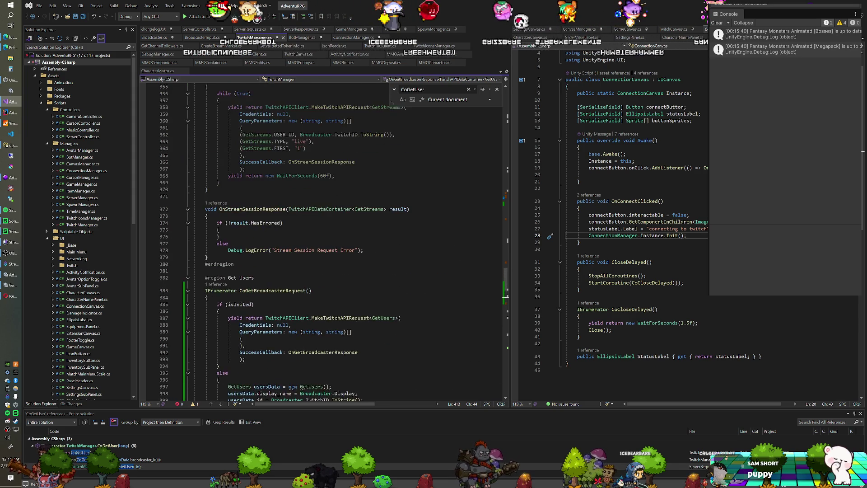
scroll(321, 240, up, 20)
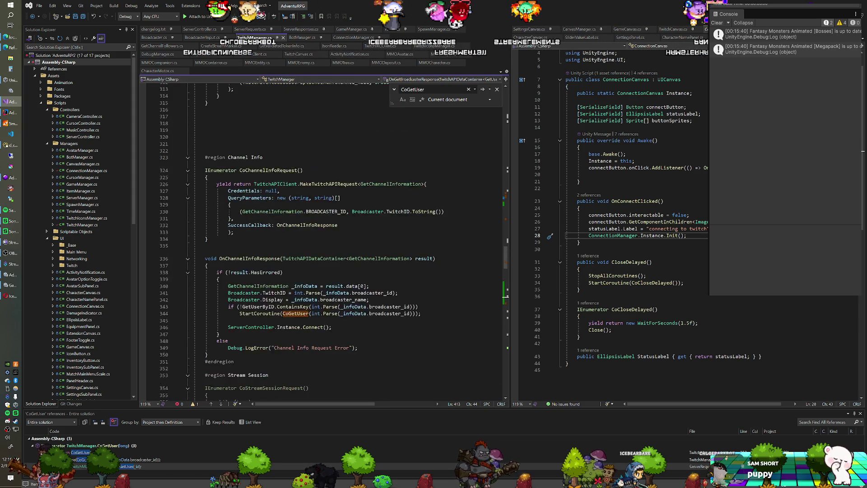
scroll(321, 239, up, 20)
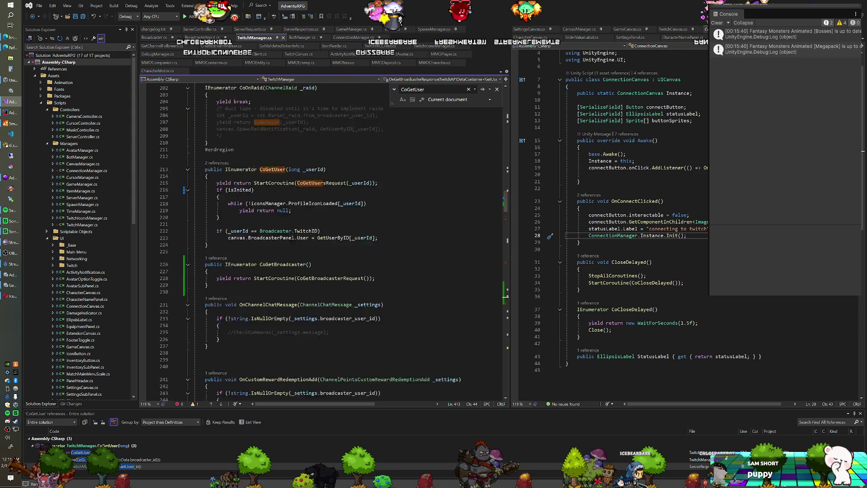
scroll(321, 239, up, 8)
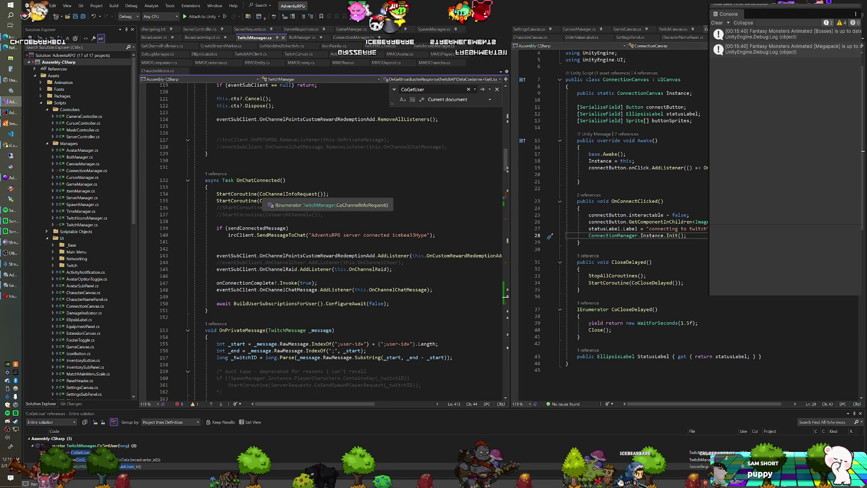
scroll(267, 200, up, 2)
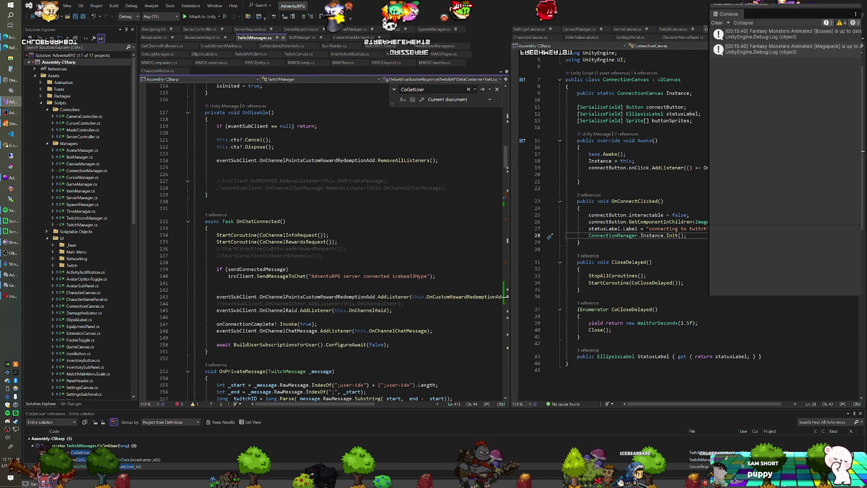
scroll(323, 242, up, 6)
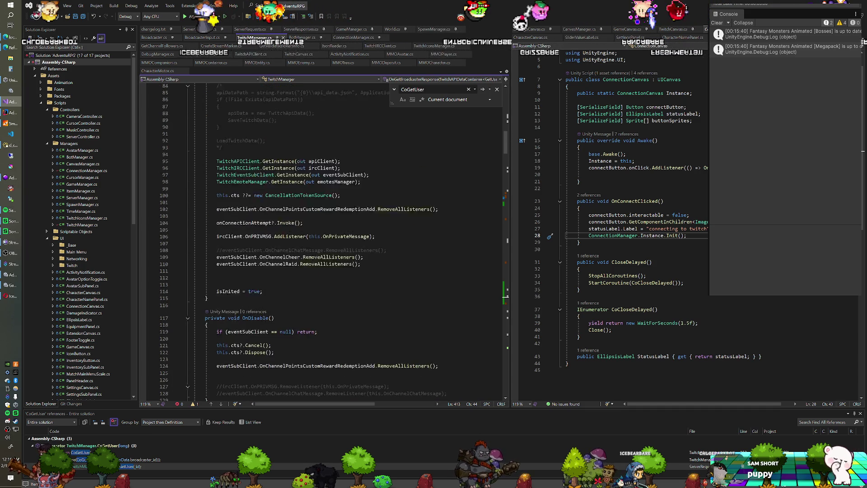
scroll(323, 242, up, 6)
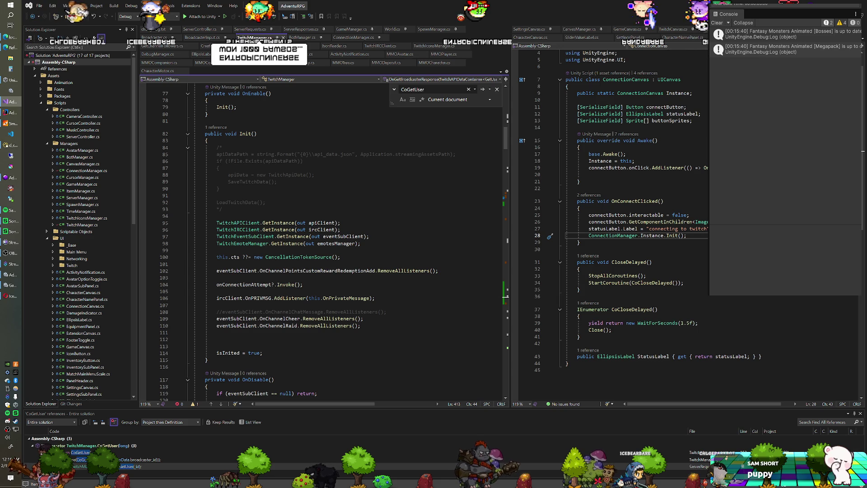
scroll(323, 242, down, 10)
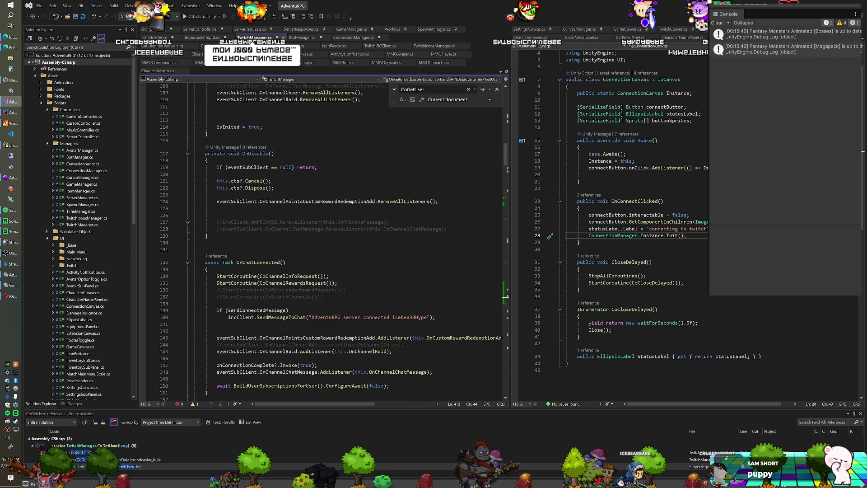
scroll(324, 241, down, 3)
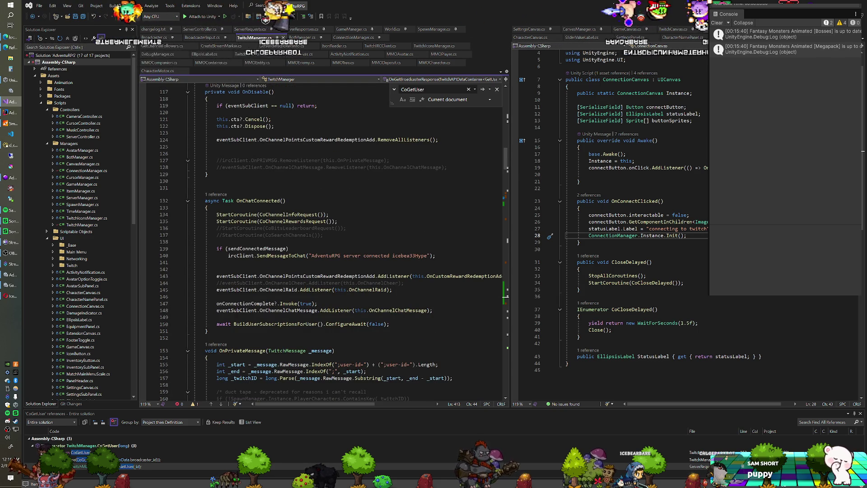
Switch from Visual Studio to the Unity editor showing the game scene.
key(alt+Tab)
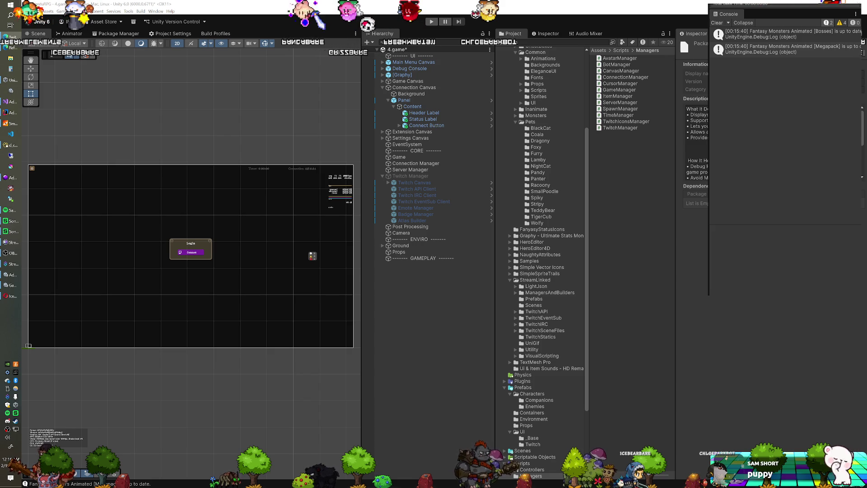
Enter Play mode with Ctrl+P and click Connect on the Login panel.
key(ctrl+p)
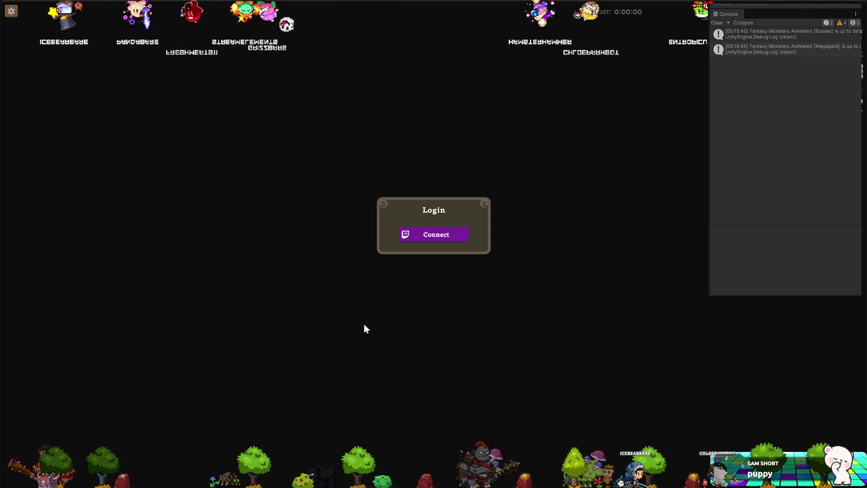
click(437, 237)
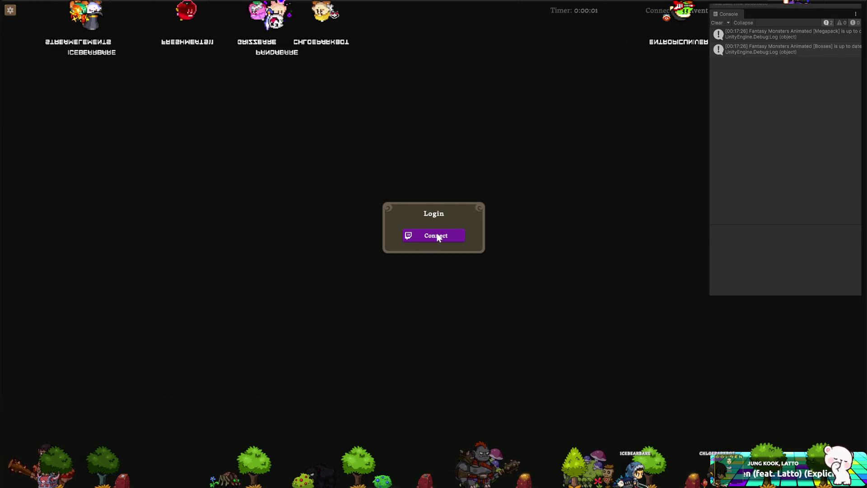
Click Connect again, wait for the successful server login, then stop Play mode.
click(438, 237)
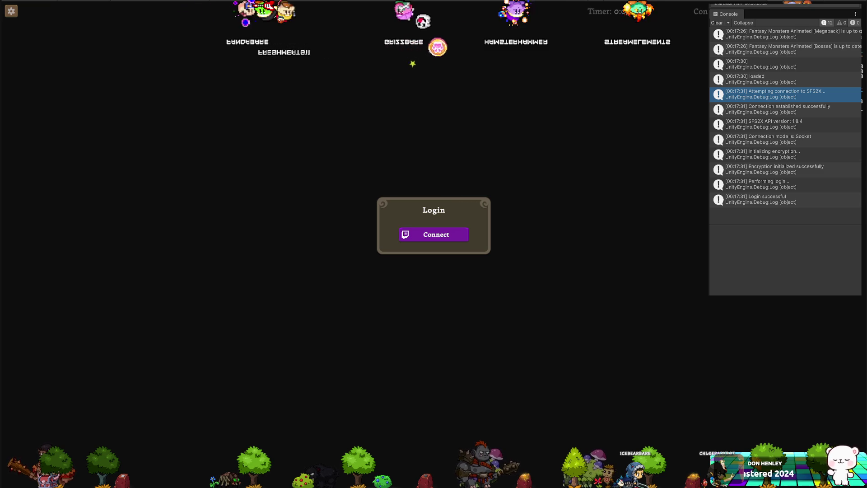
key(ctrl+p)
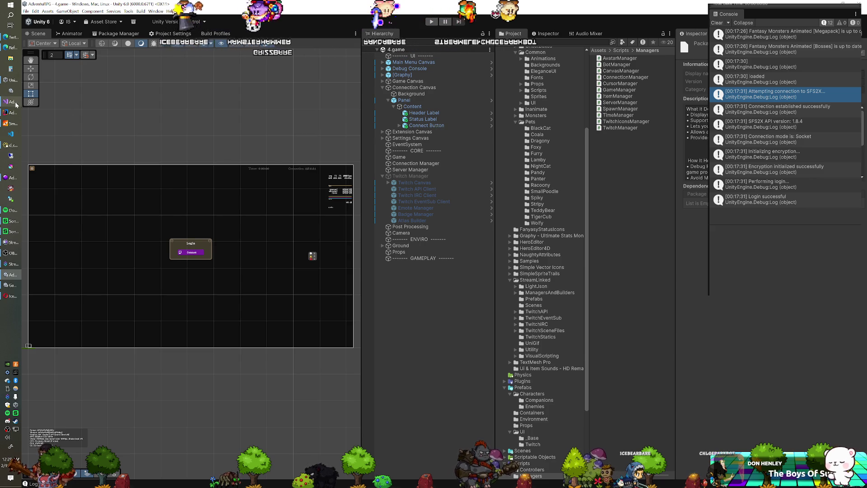
Switch from Unity back to Visual Studio with TwitchManager.cs in view.
key(alt+Tab)
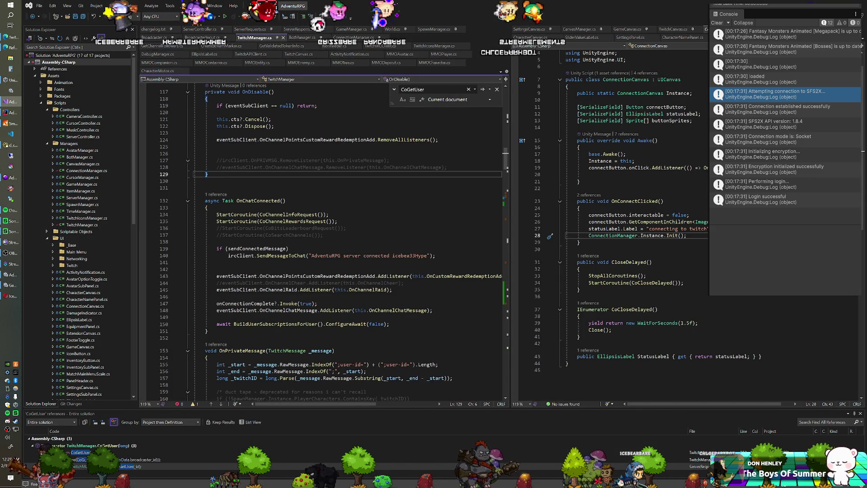
Push the pending local commits to the remote from Git Changes.
scroll(321, 240, up, 6)
scroll(321, 239, down, 16)
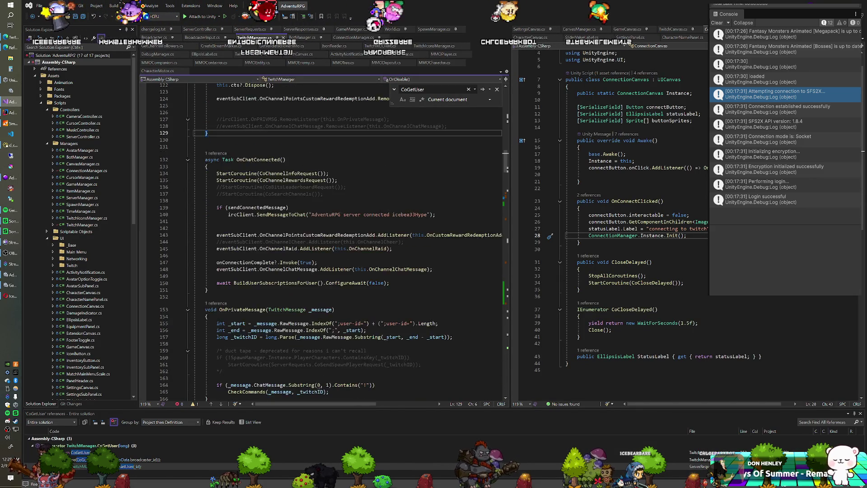
scroll(321, 240, down, 6)
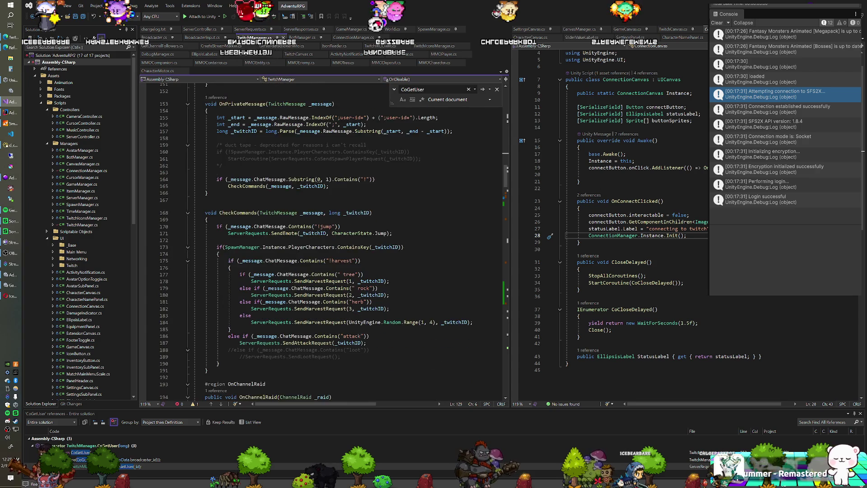
scroll(320, 239, up, 11)
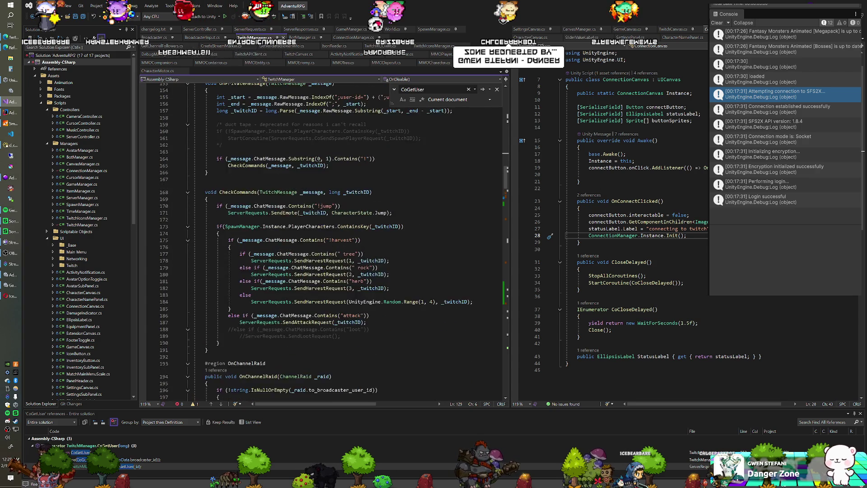
scroll(320, 239, up, 5)
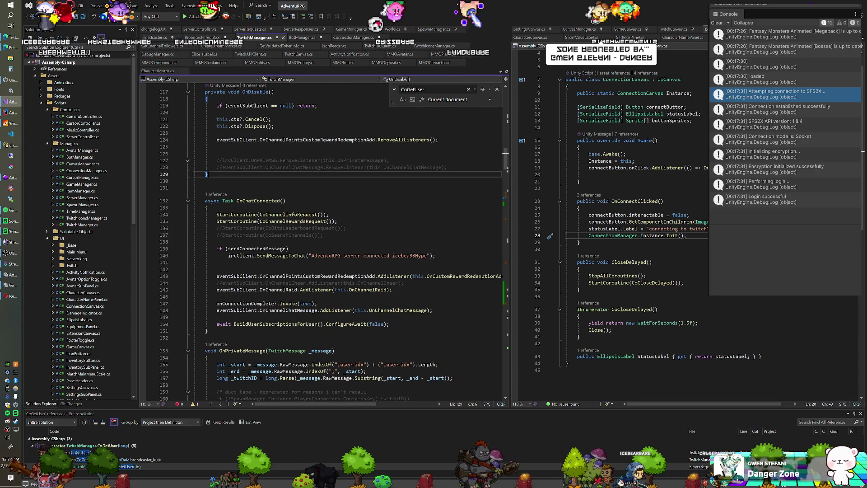
click(71, 404)
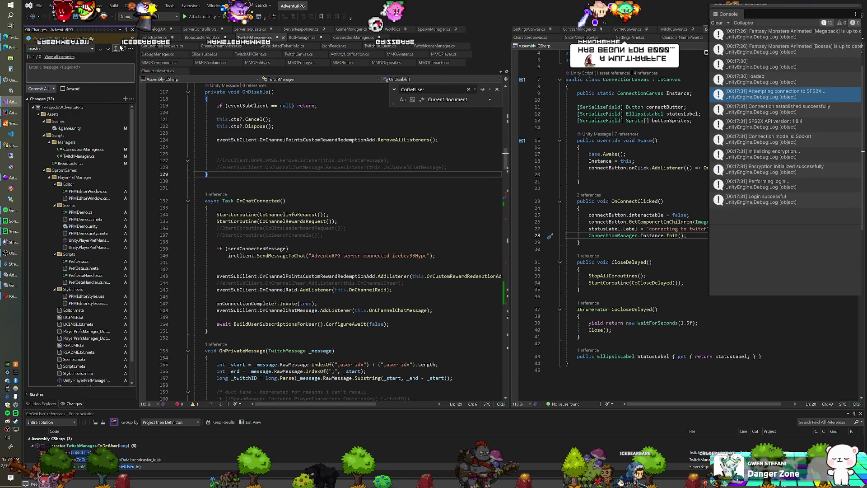
click(119, 47)
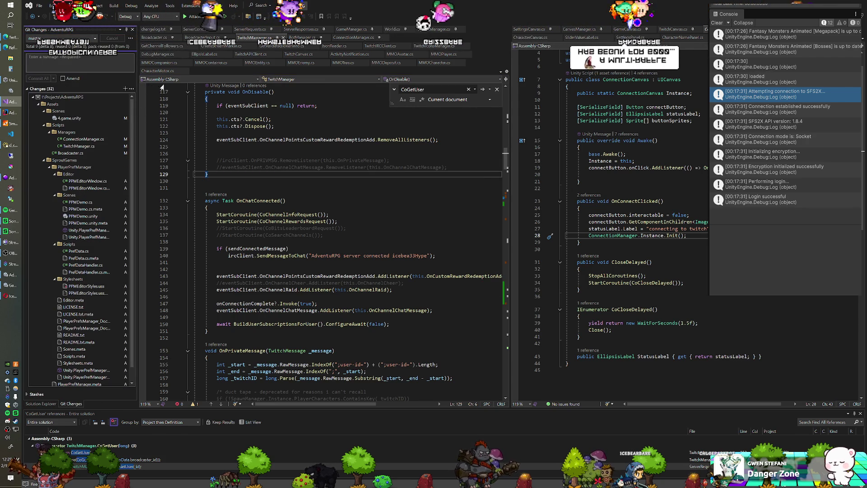
Bump changelog.txt to v0.9.3c with the note 'No more hard-coding ids!!!'.
click(154, 29)
text(v0.9.3b)
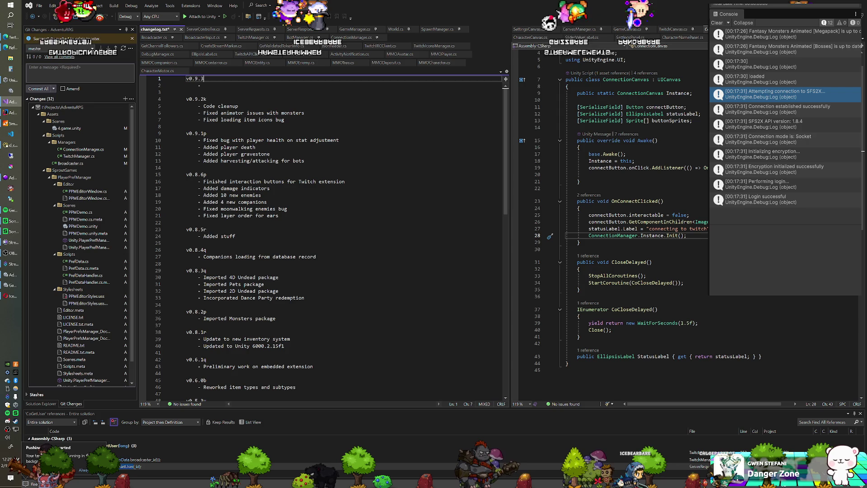
text(c)
click(204, 85)
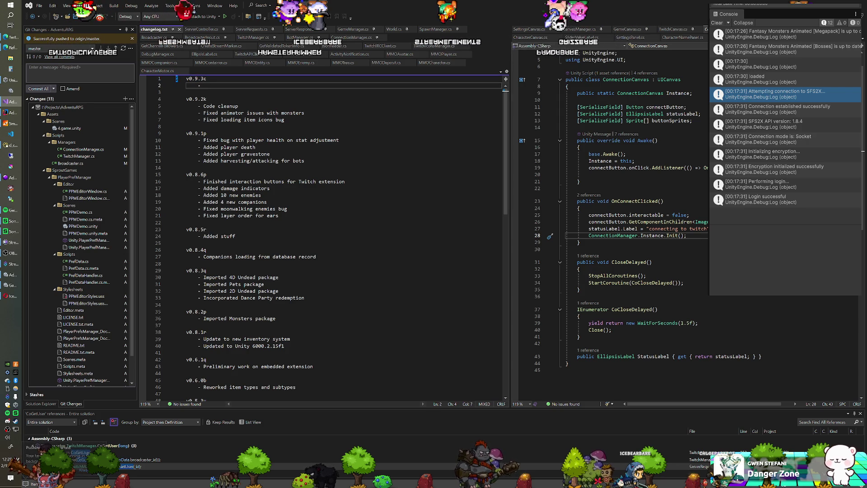
text(No more hard-coding ids!!!)
key(Return)
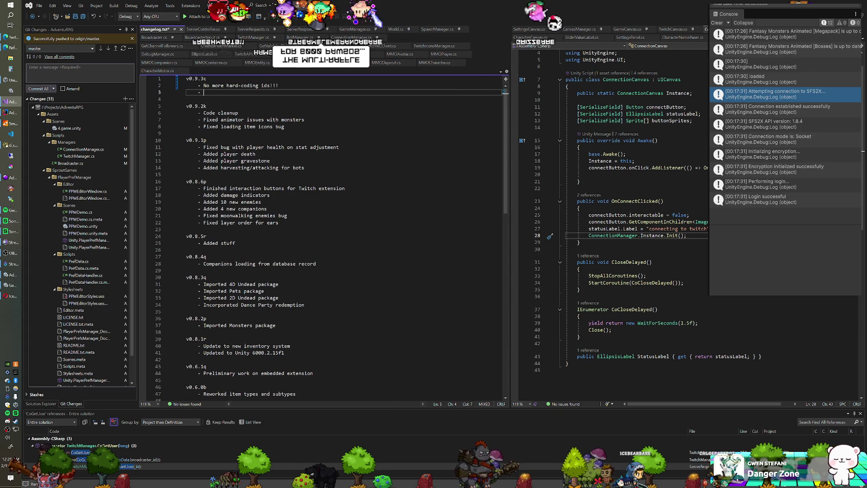
Commit all changes locally, then return to the Unity editor.
click(186, 79)
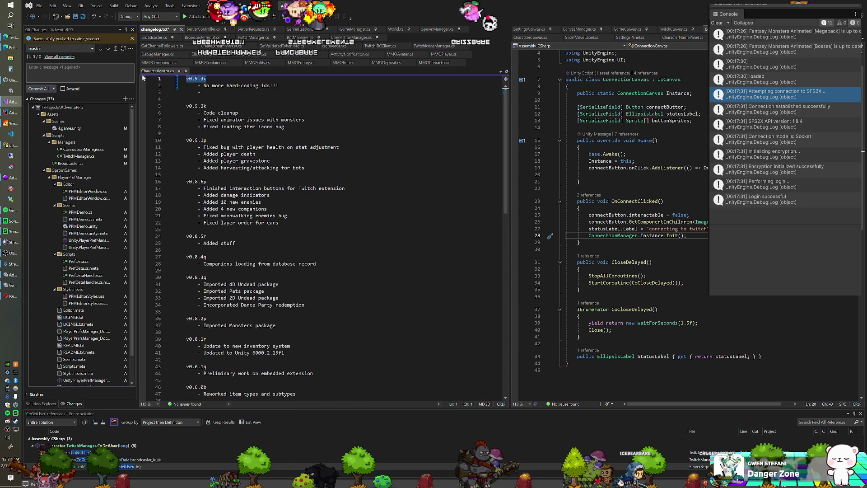
key(ctrl+Return)
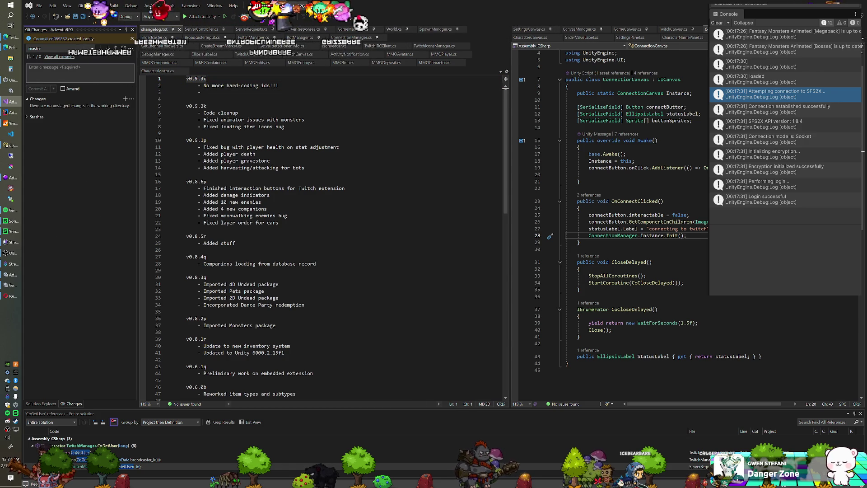
key(alt+Tab)
scroll(522, 195, down, 4)
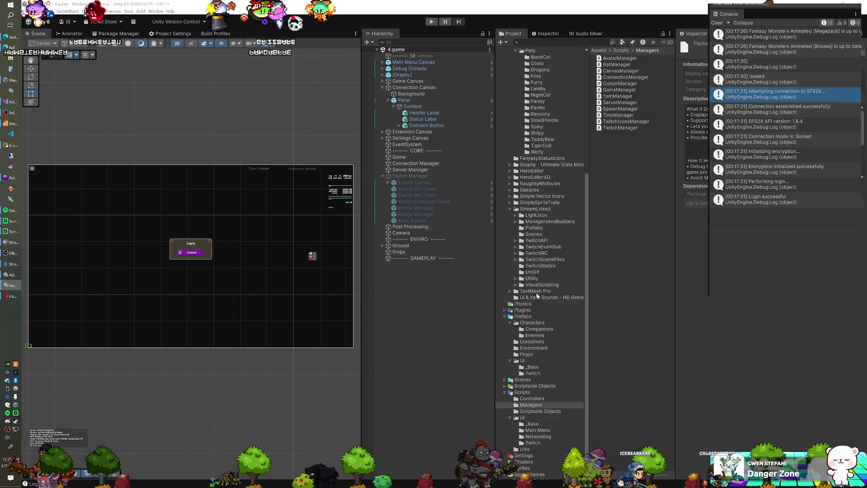
Select the SproutGames folder, collapse Packages in Unity's Project panel, and return to Visual Studio.
scroll(533, 407, down, 1)
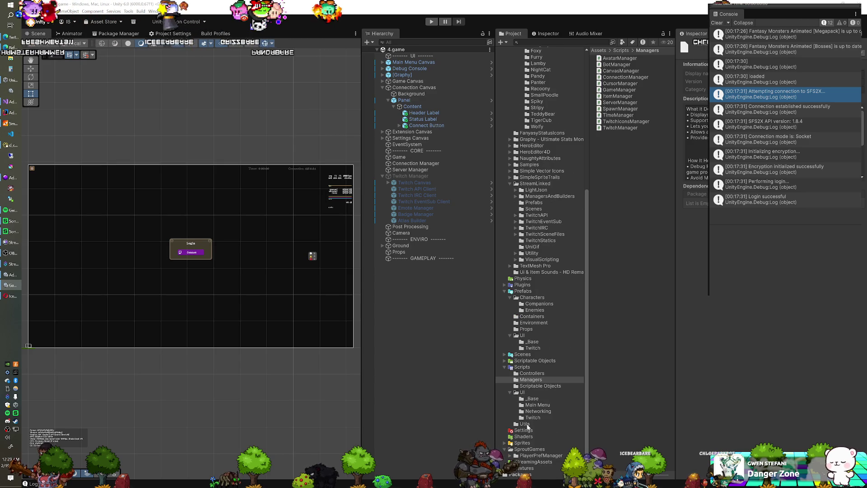
click(526, 449)
scroll(530, 46, up, 3)
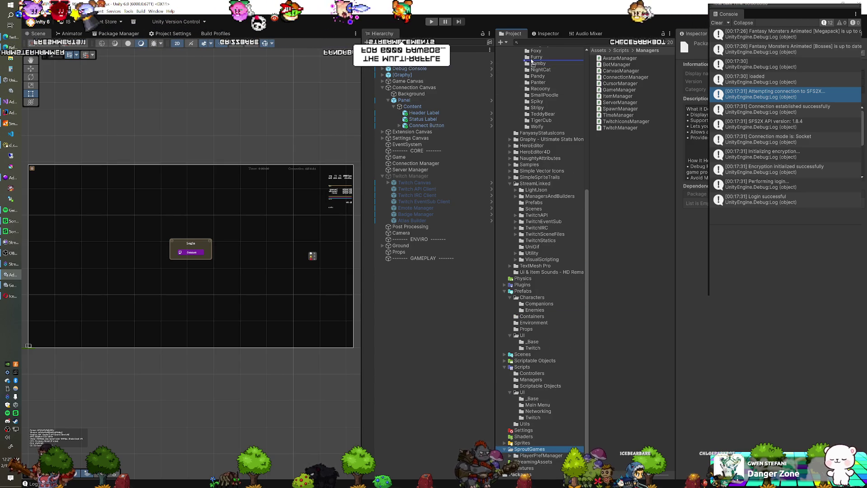
scroll(530, 45, up, 2)
scroll(528, 86, up, 5)
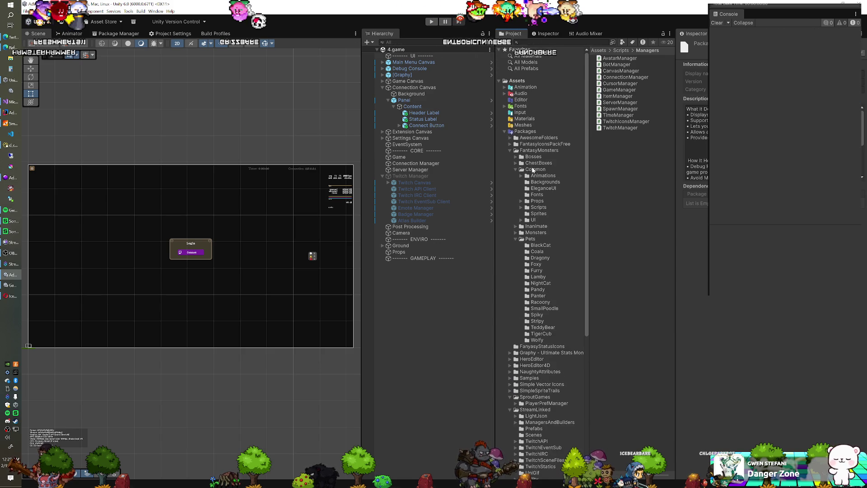
click(505, 132)
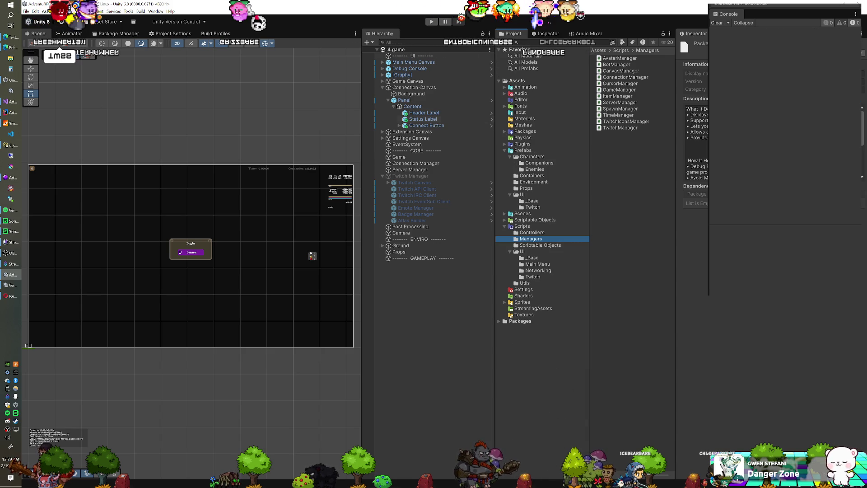
click(19, 102)
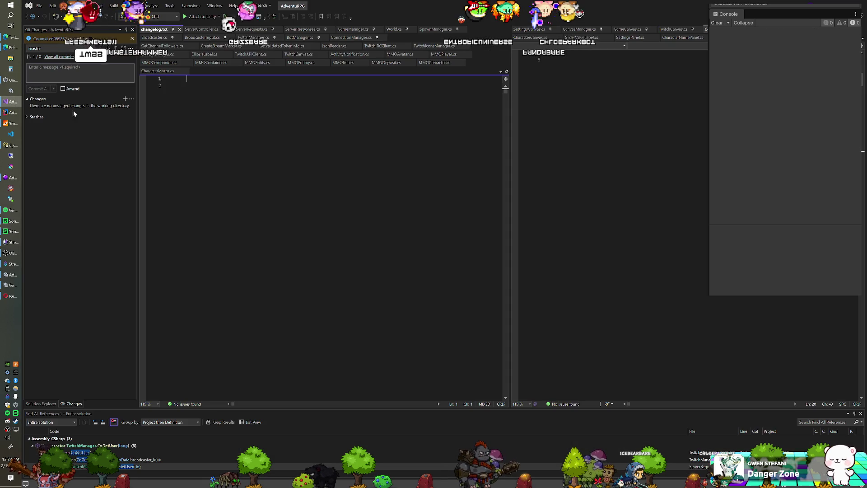
Tick Amend and save changelog.txt with its heading changed to v0.9.3d.
click(63, 88)
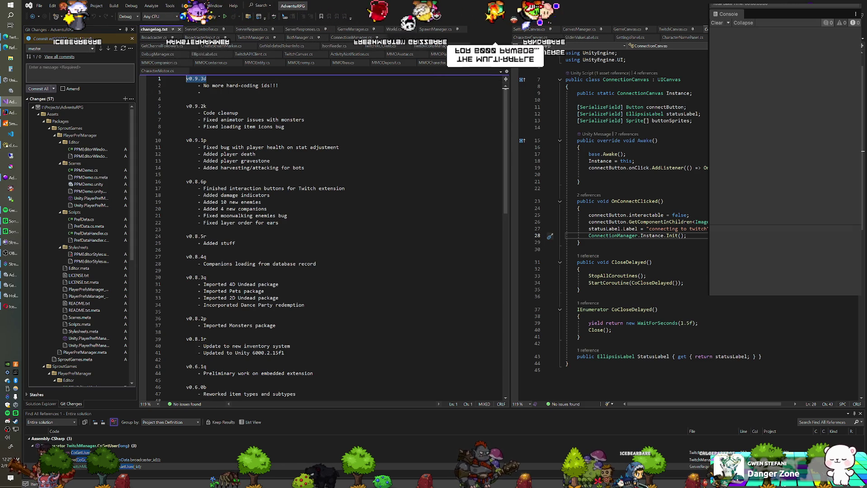
key(ctrl+s)
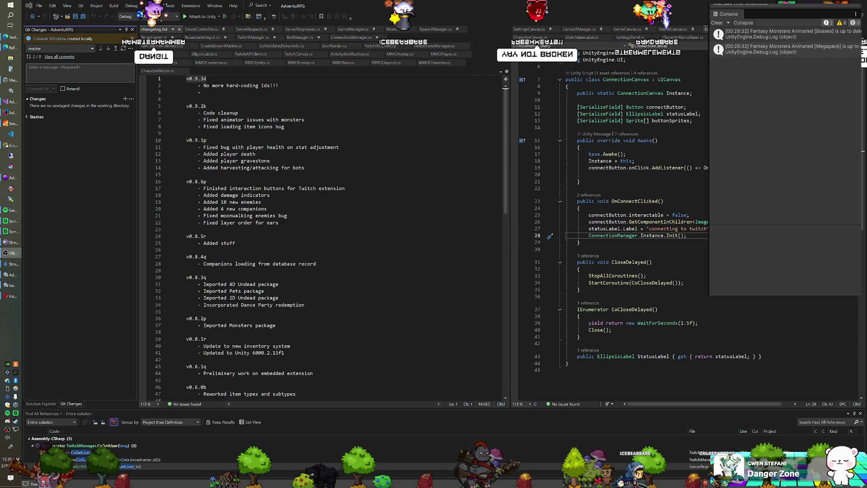
Bring Visual Studio's editor above the Unity console and place the cursor at changelog.txt line 17.
click(381, 7)
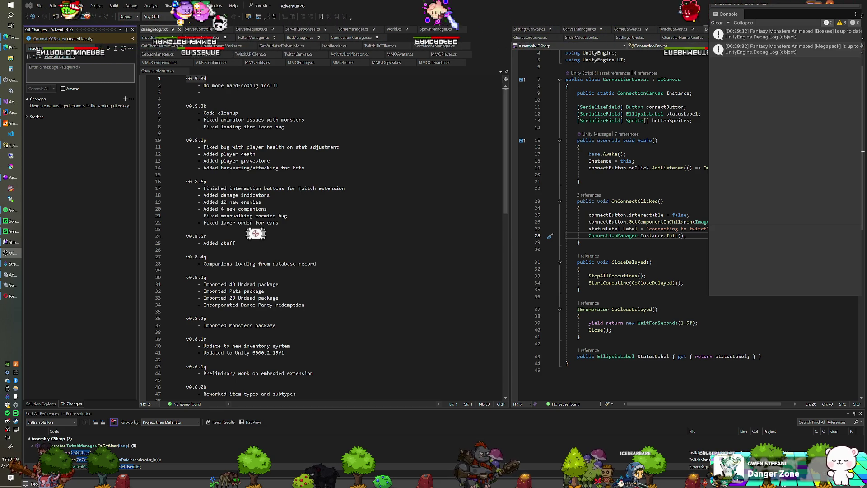
key(alt+Tab)
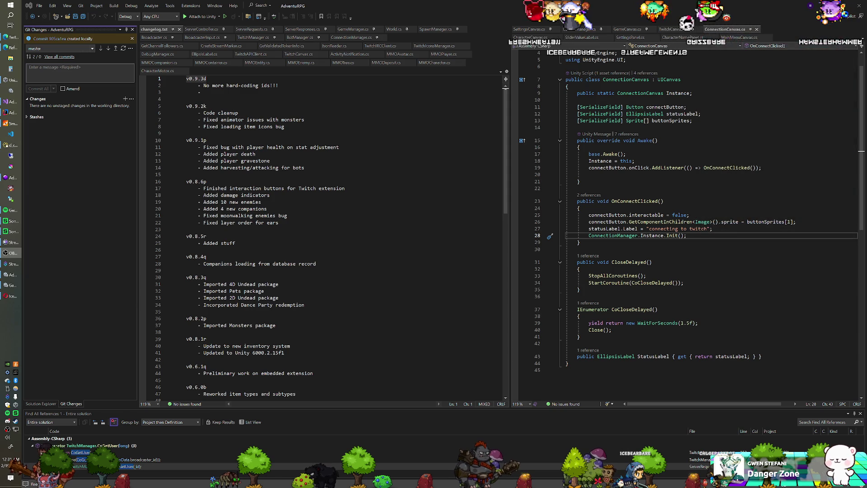
click(345, 189)
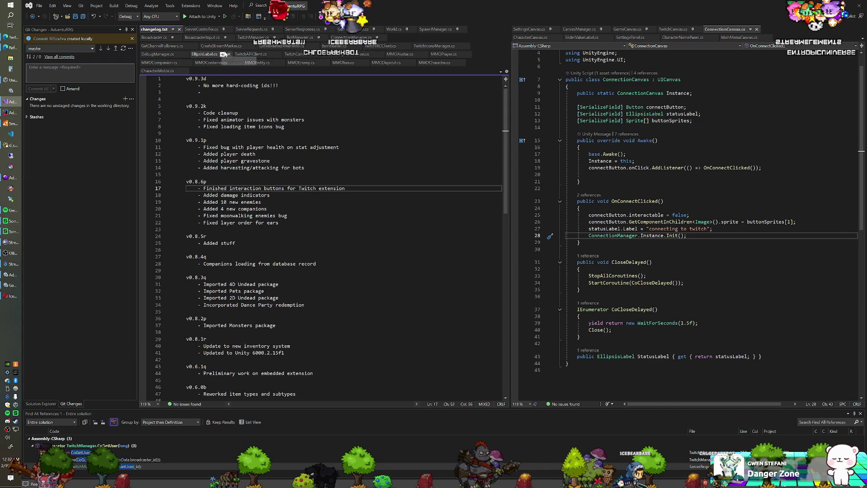
Open ConnectionManager.cs in the left editor and go to the 'loaded' log on line 61.
click(354, 39)
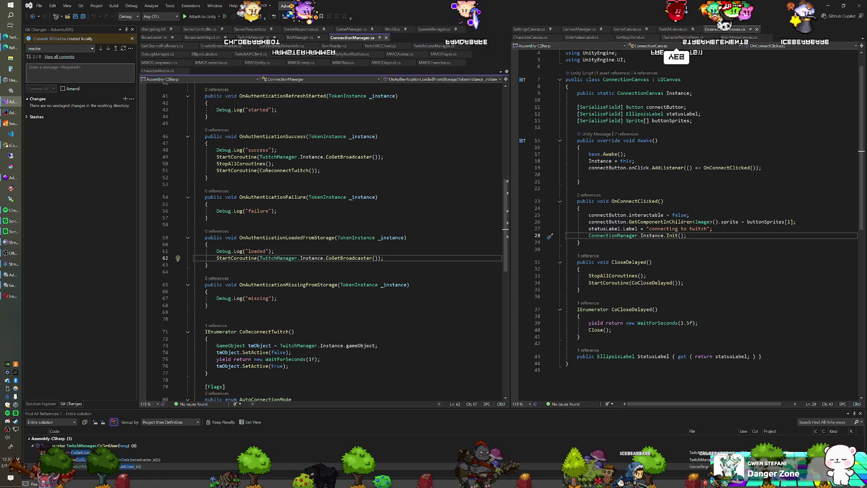
click(274, 251)
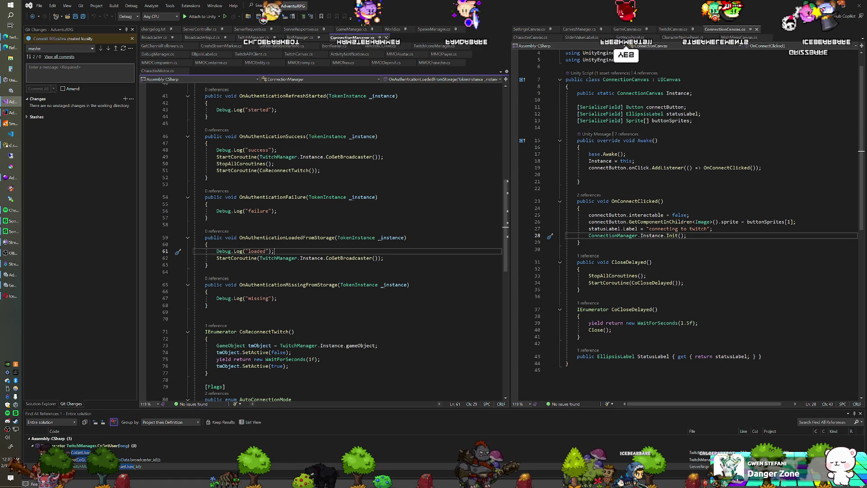
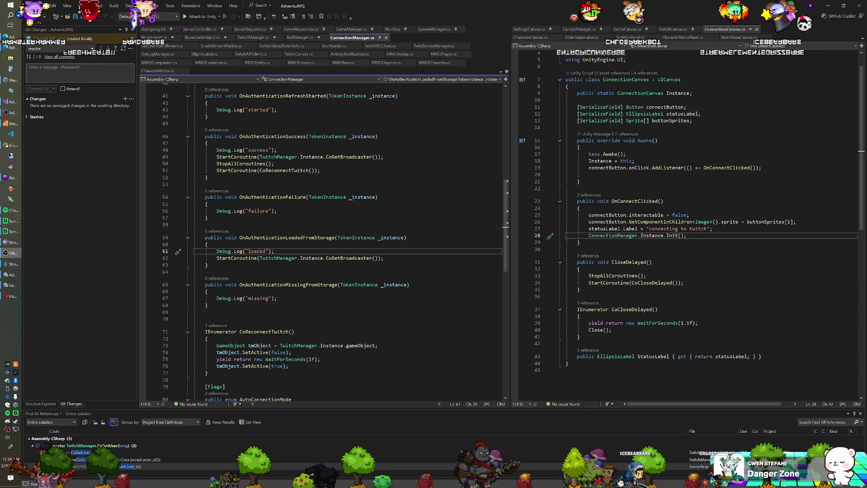
Place the caret after the CoReconnectTwitch call at the end of OnAuthenticationSuccess.
click(207, 177)
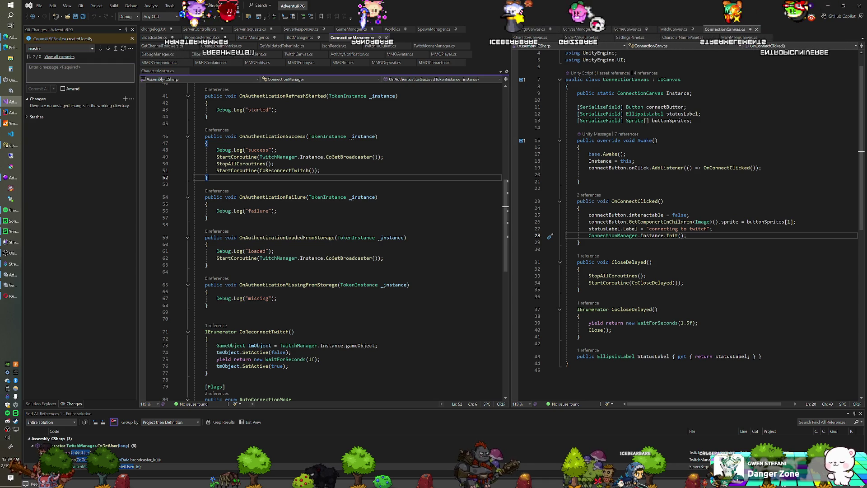
mouse_move(237, 150)
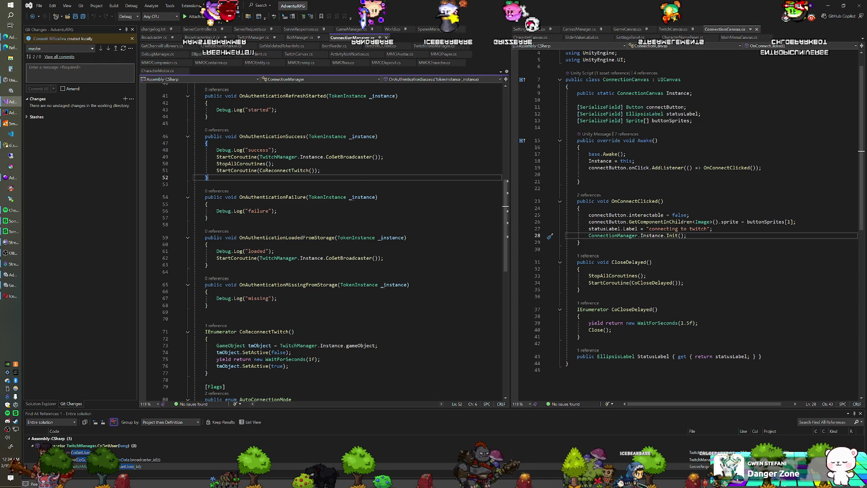
click(320, 170)
scroll(320, 170, up, 6)
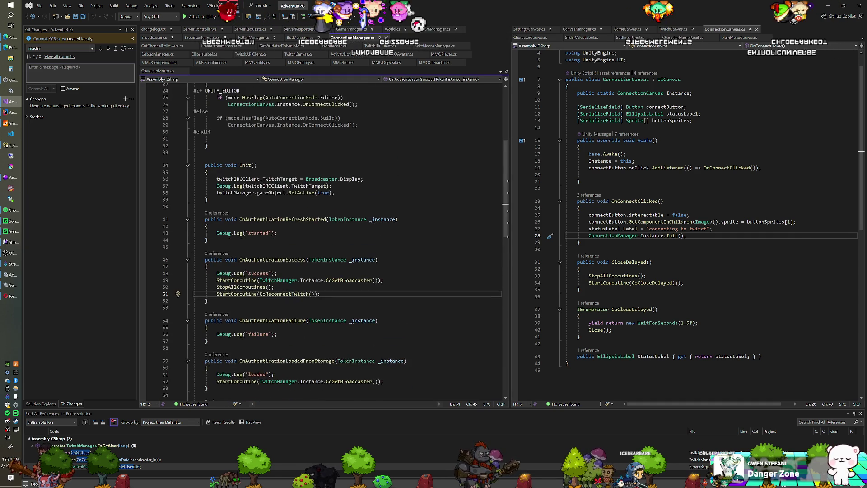
scroll(321, 204, up, 1)
scroll(320, 203, down, 4)
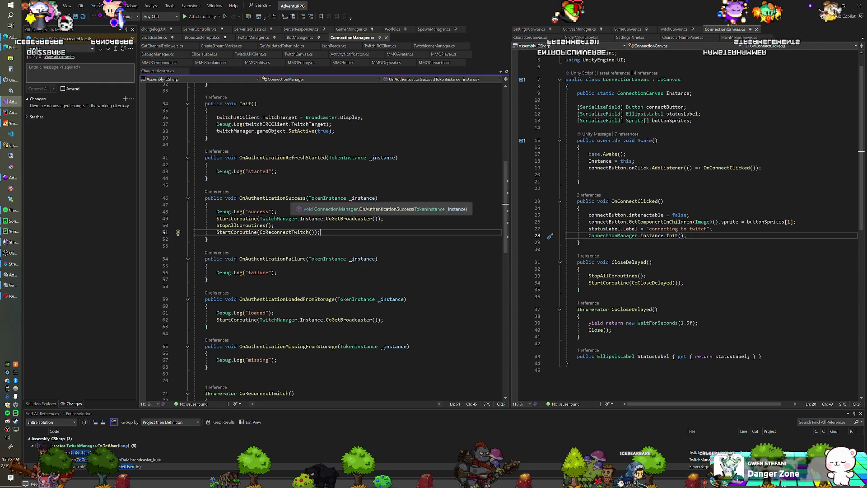
Run the game in Unity and click Connect on the Login panel to start the Twitch login.
scroll(323, 242, down, 1)
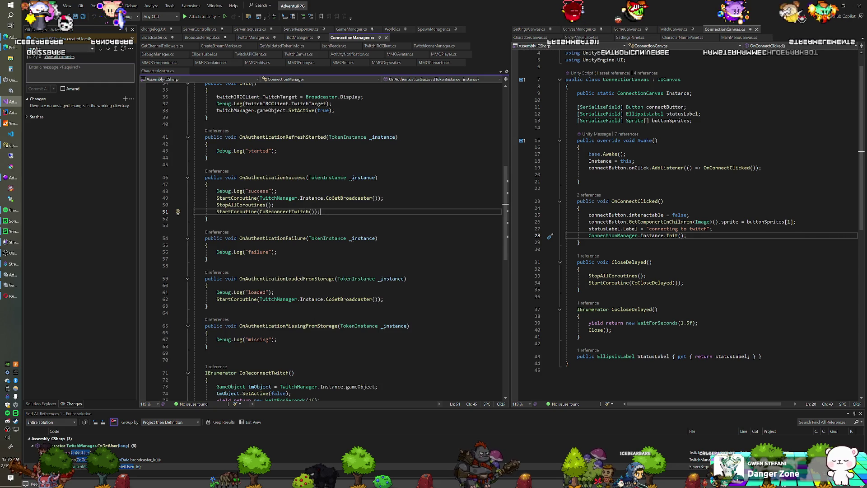
scroll(323, 242, down, 2)
scroll(323, 242, up, 2)
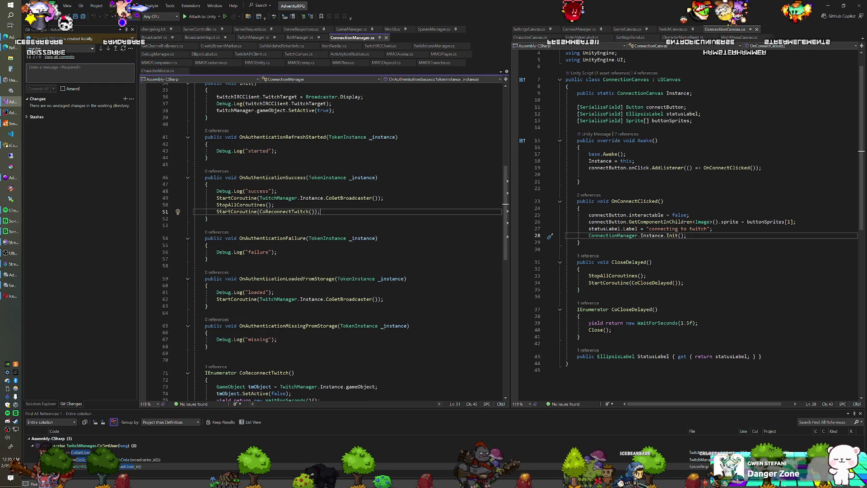
scroll(276, 216, down, 2)
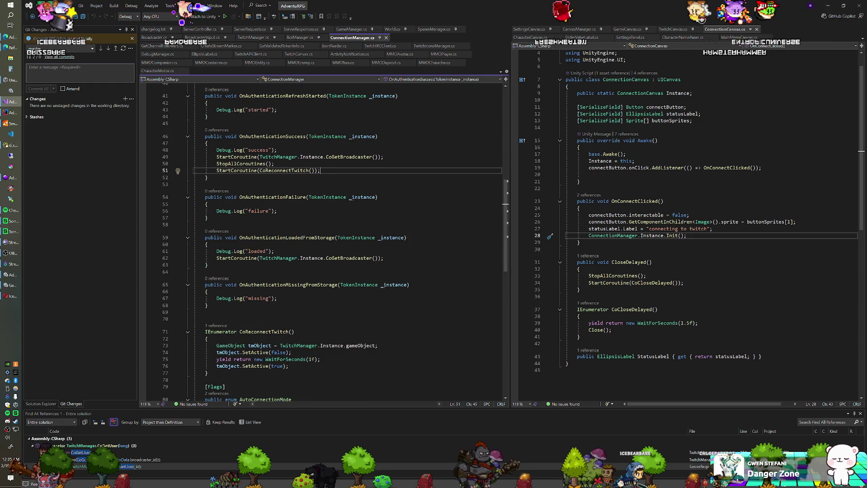
key(alt+Tab)
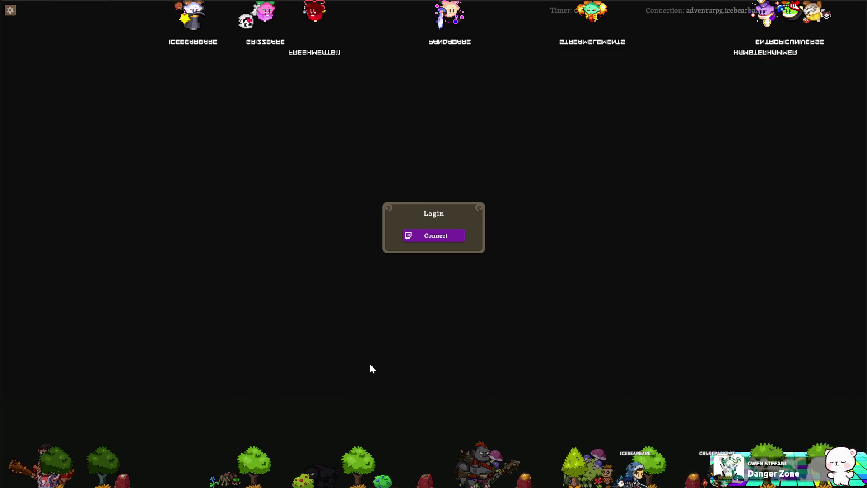
click(430, 235)
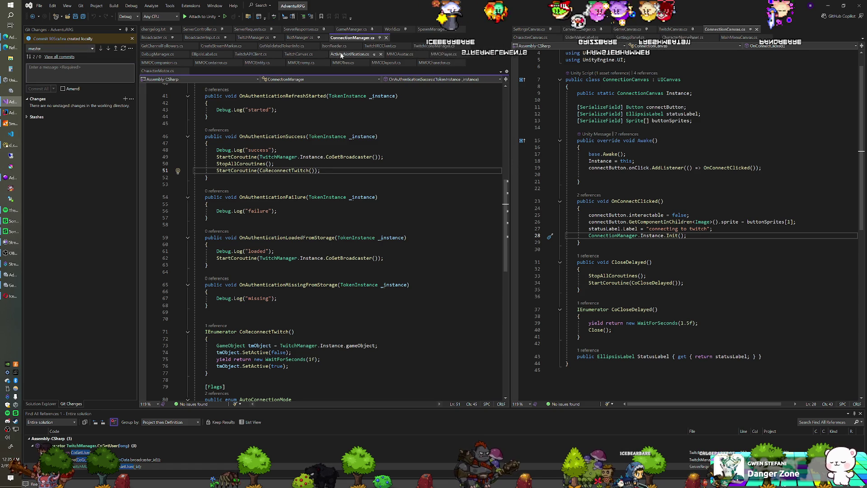
Read down TwitchManager.cs to blank line 255 by CoChannelInfoRequest and OnChannelInfoResponse.
click(249, 37)
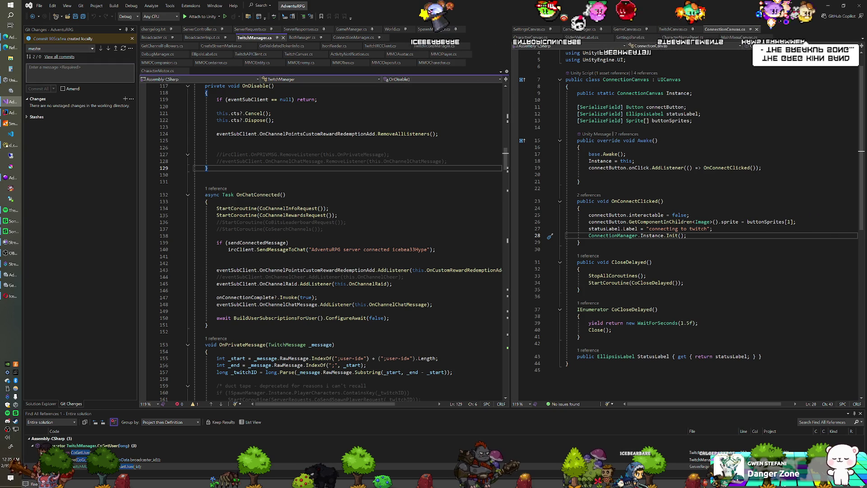
scroll(323, 239, down, 10)
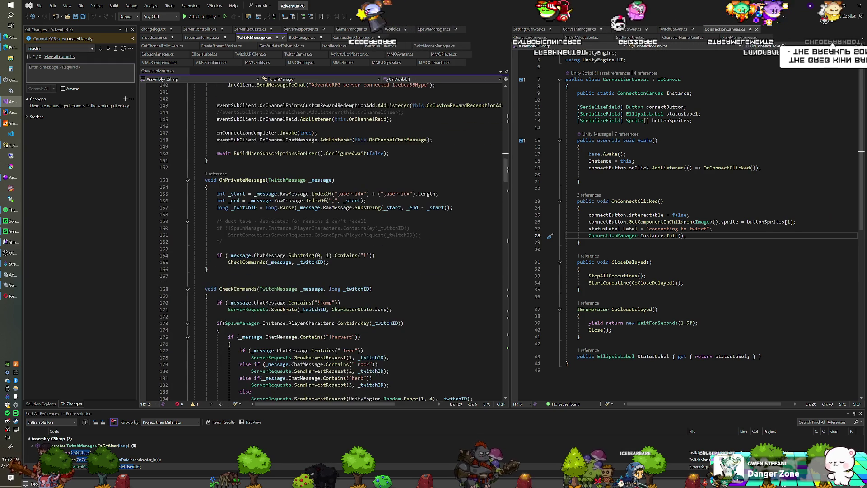
scroll(323, 240, down, 8)
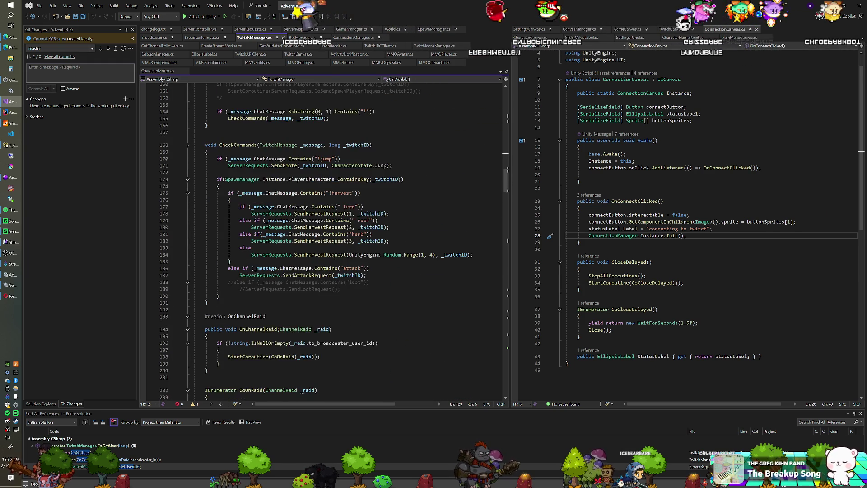
scroll(323, 239, down, 10)
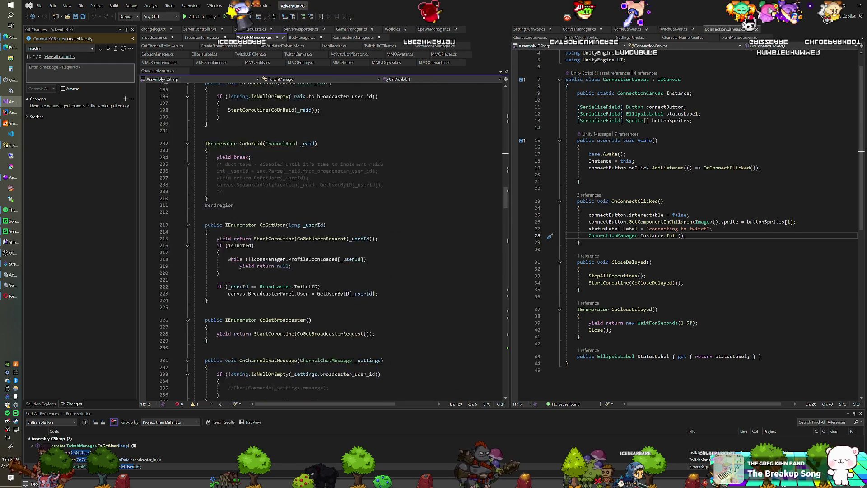
scroll(323, 240, down, 6)
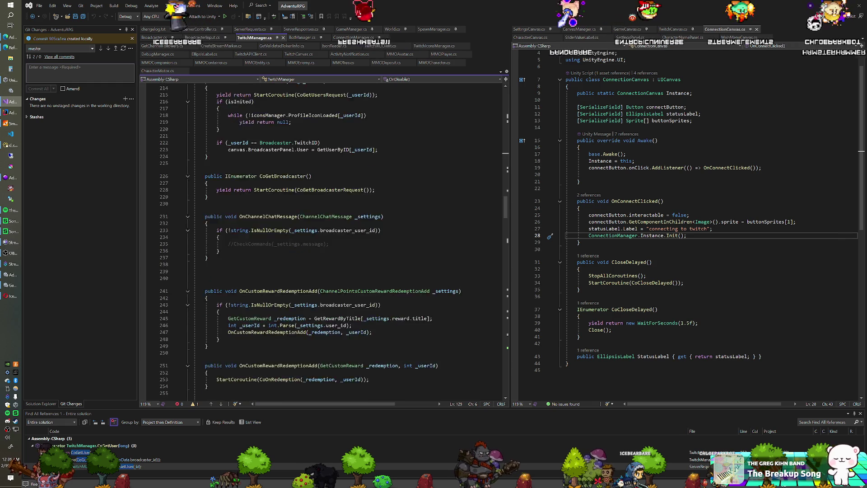
scroll(323, 239, down, 7)
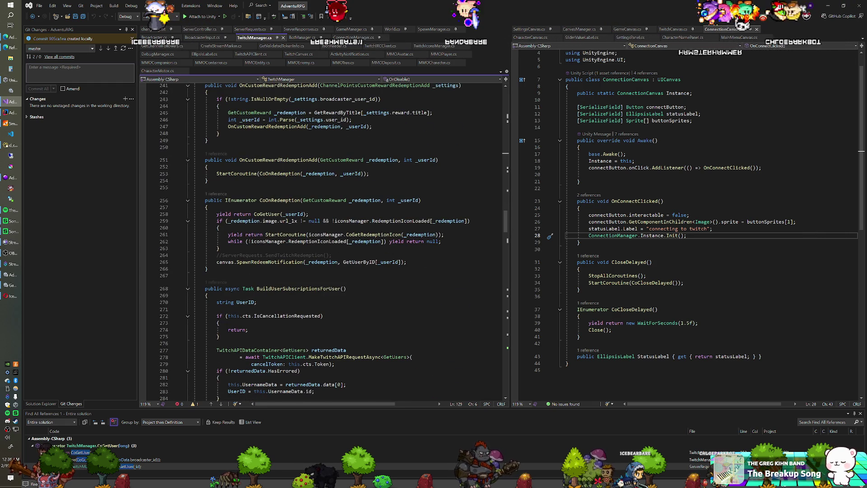
scroll(323, 240, down, 2)
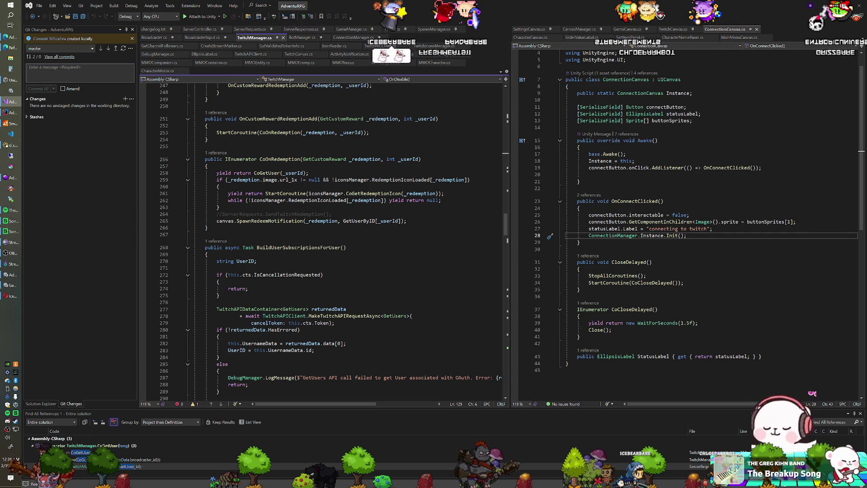
click(206, 146)
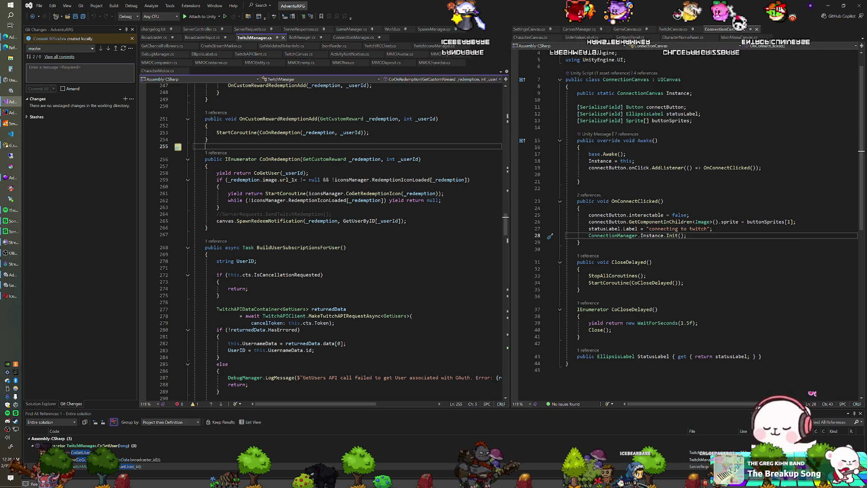
scroll(323, 240, down, 12)
scroll(323, 239, down, 8)
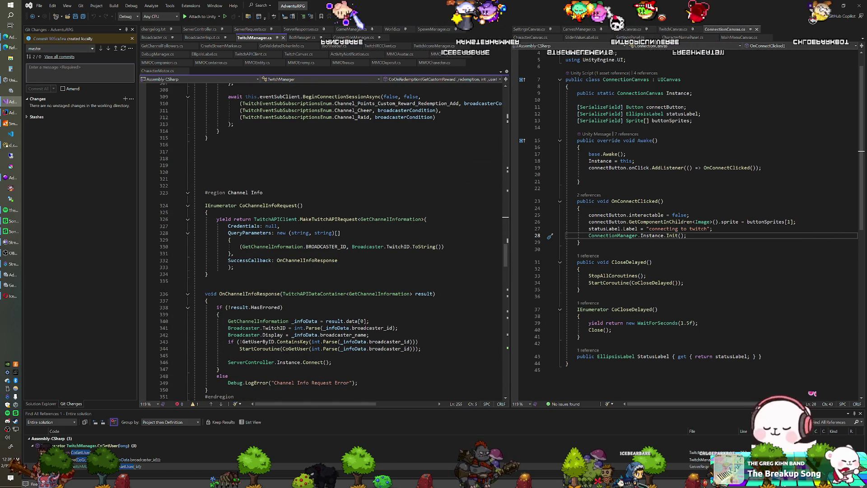
click(443, 80)
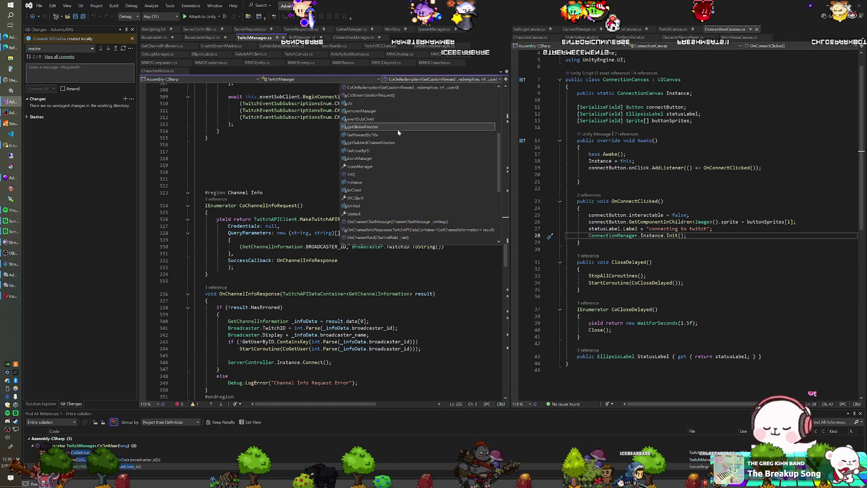
scroll(396, 154, down, 2)
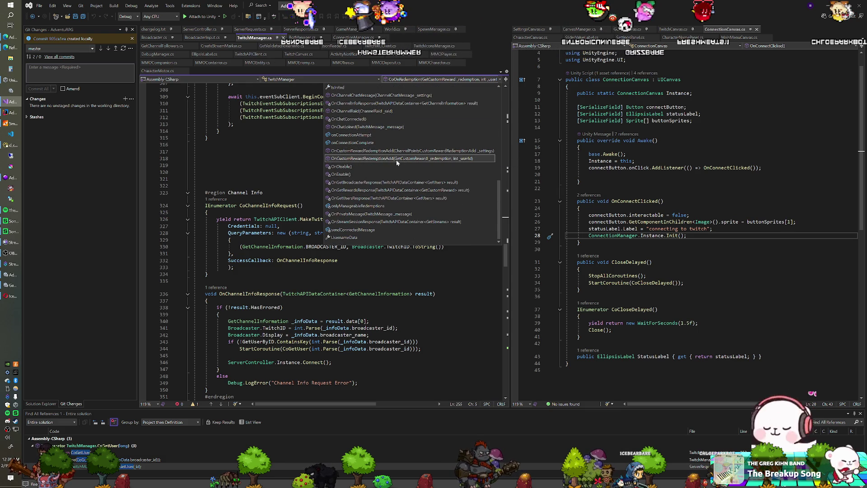
scroll(384, 180, up, 4)
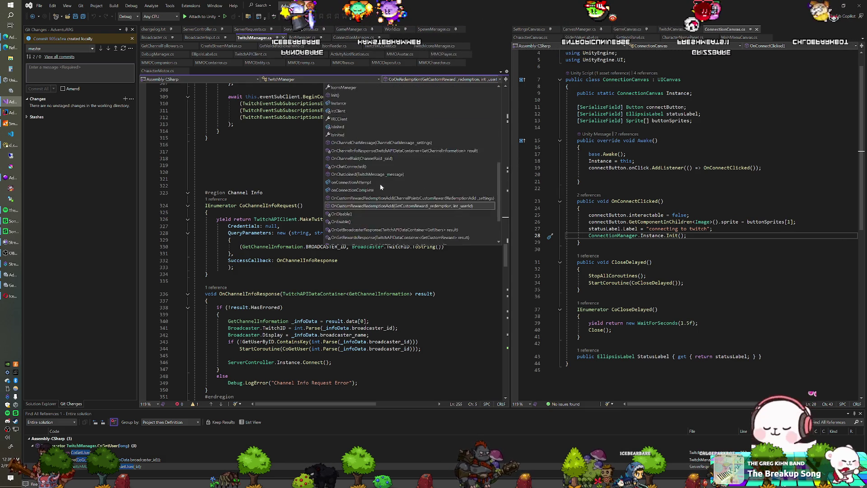
scroll(277, 161, up, 5)
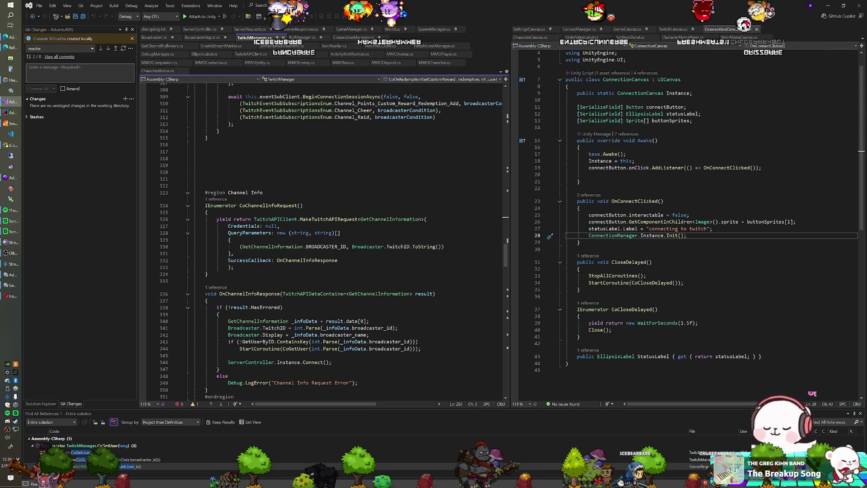
scroll(323, 240, up, 9)
scroll(323, 239, up, 20)
scroll(323, 240, down, 13)
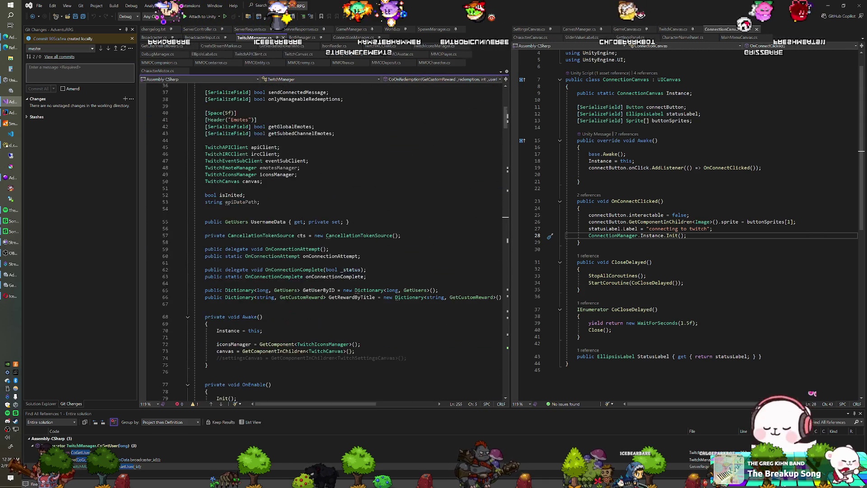
scroll(323, 239, down, 2)
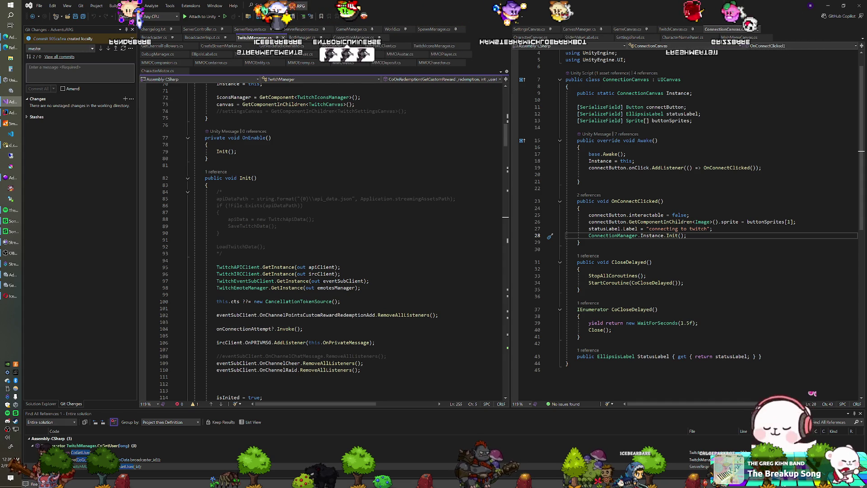
scroll(323, 239, down, 1)
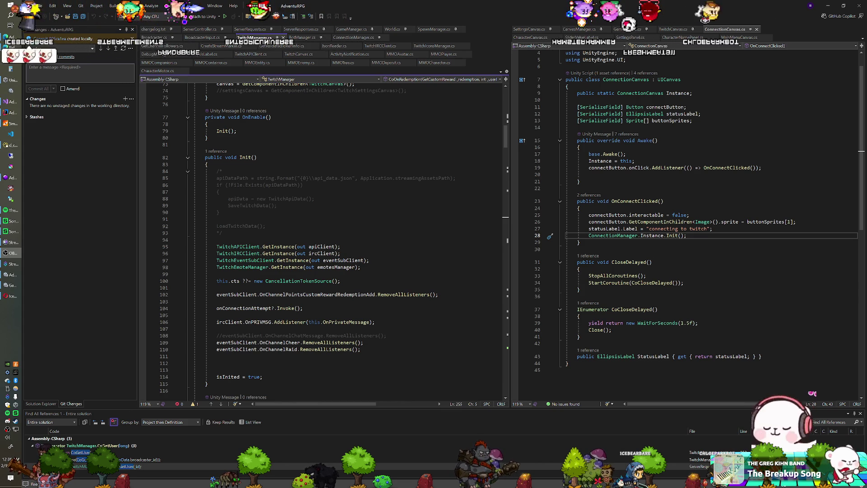
click(266, 226)
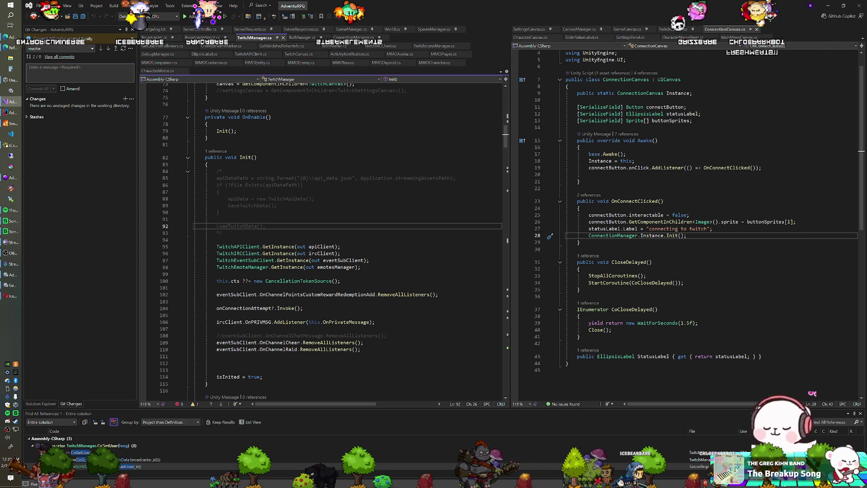
Review TwitchManager.cs and check the CoGetUser and broadcaster_id reference results.
scroll(323, 239, down, 1)
scroll(323, 239, down, 1)
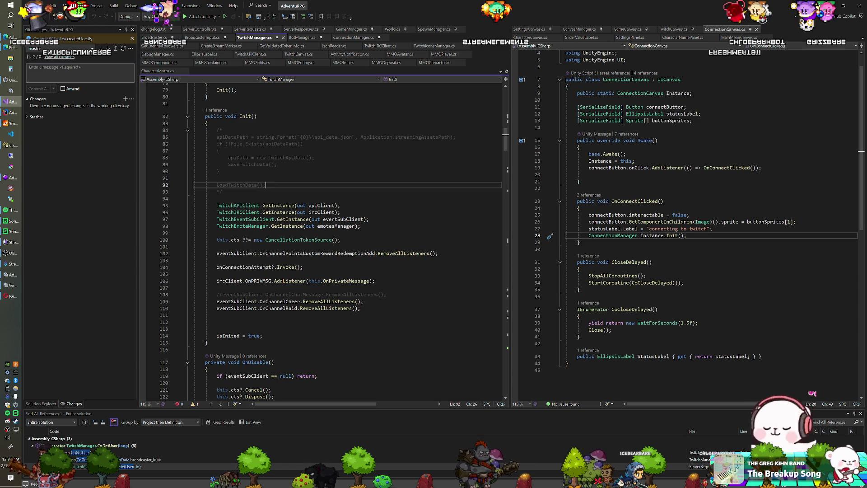
scroll(323, 240, down, 7)
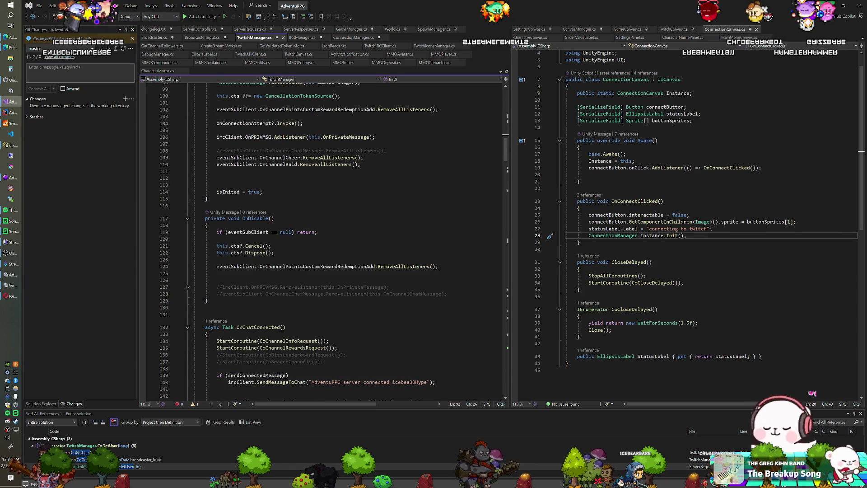
scroll(323, 239, down, 5)
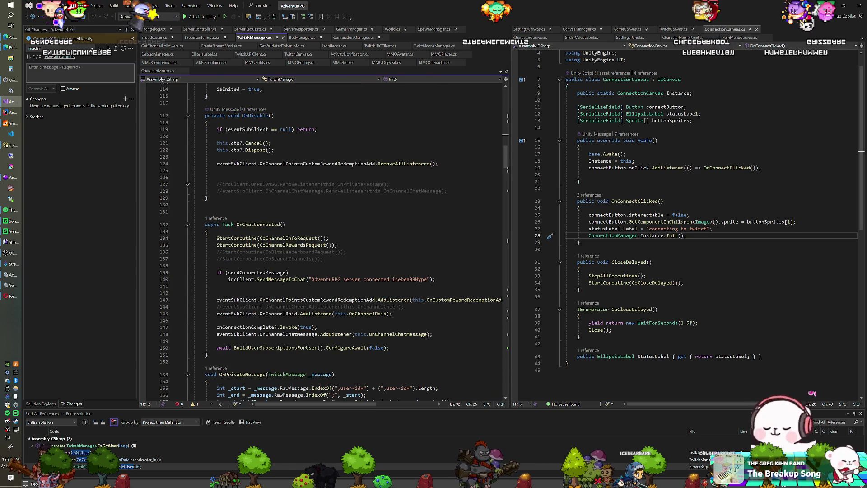
scroll(323, 239, down, 2)
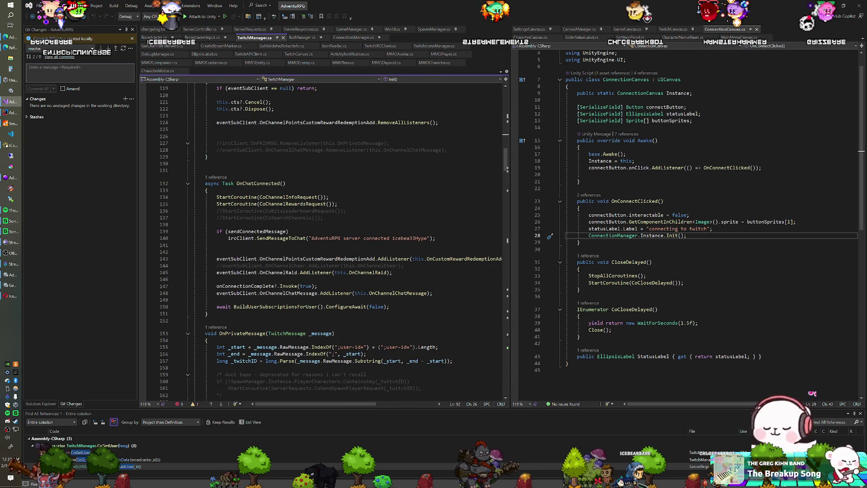
scroll(323, 240, down, 5)
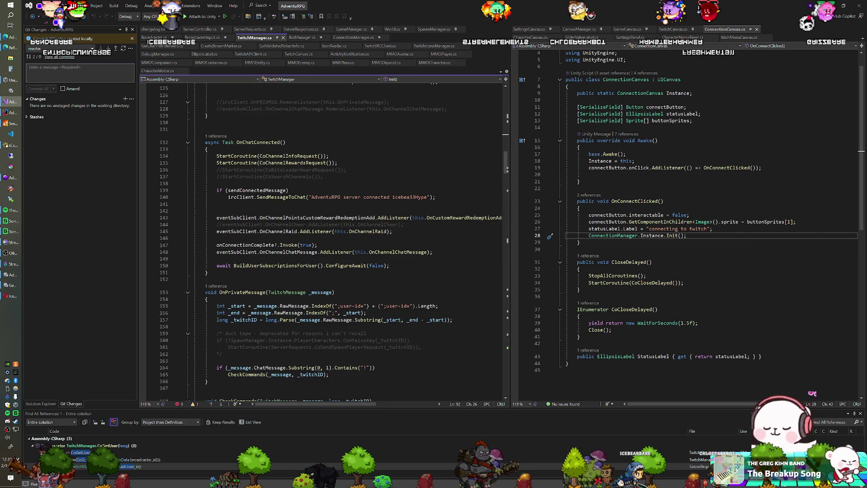
scroll(323, 240, down, 10)
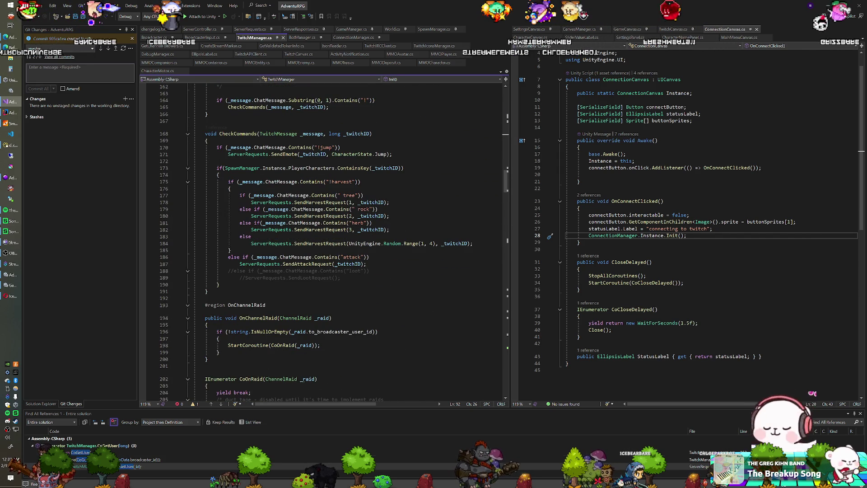
click(136, 453)
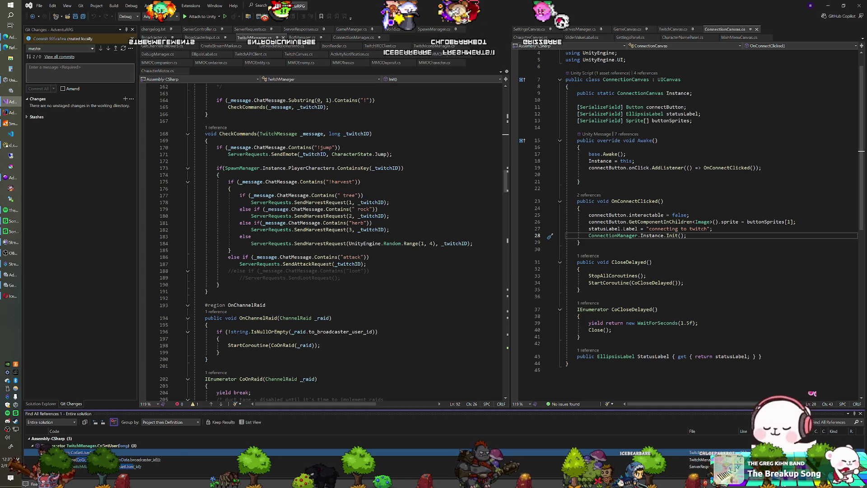
click(166, 461)
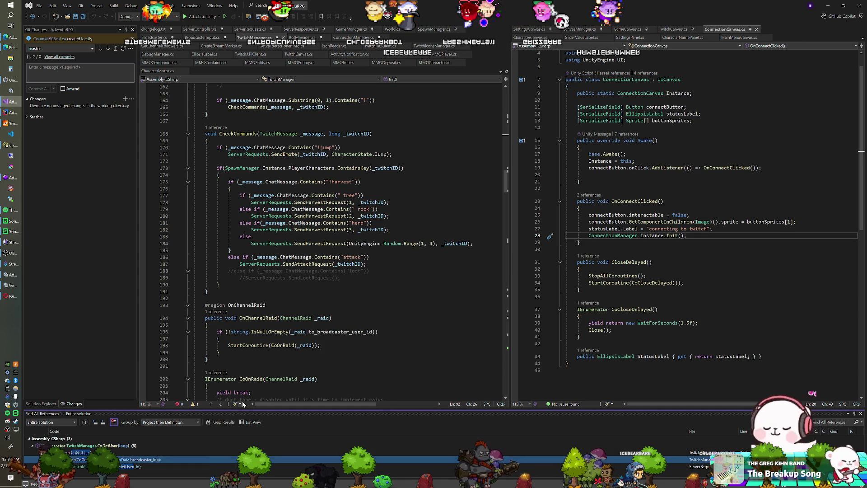
Search the entire solution for CoGetUser with Find in Files (Ctrl+Shift+F).
click(219, 284)
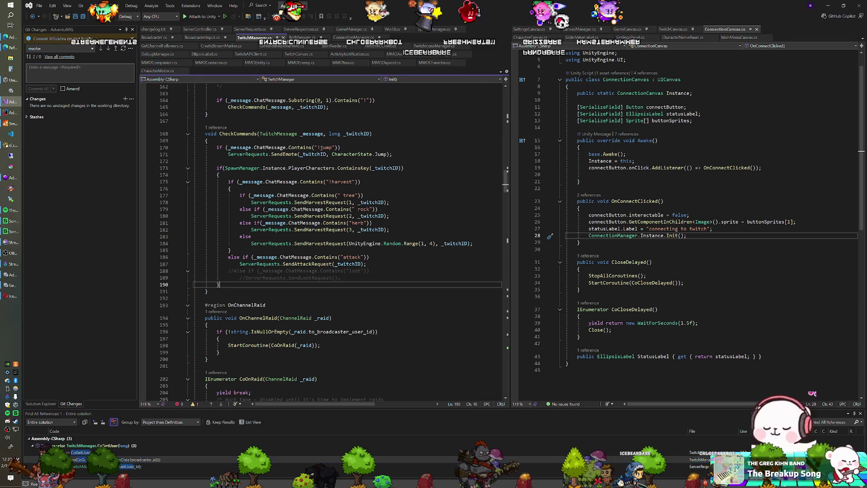
key(ctrl+shift+f)
text(CogetUser)
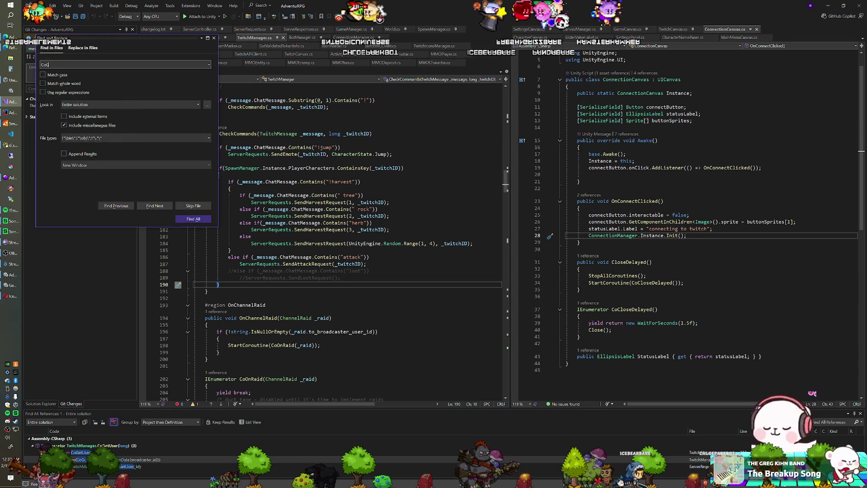
key(Return)
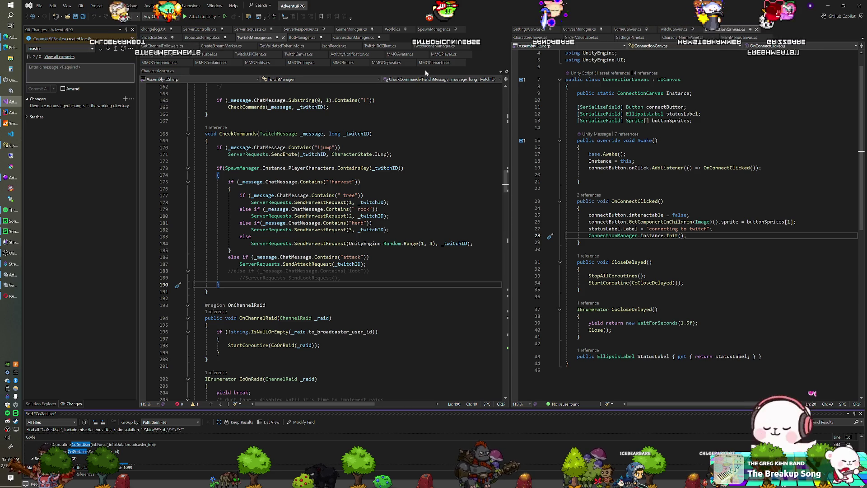
Jump to CoGetBroadcaster at line 226 via the member list and find all its references.
click(441, 79)
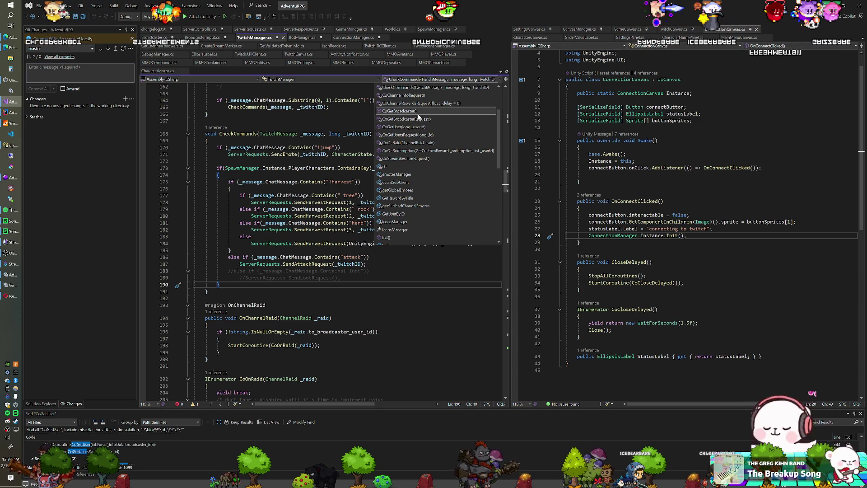
click(407, 111)
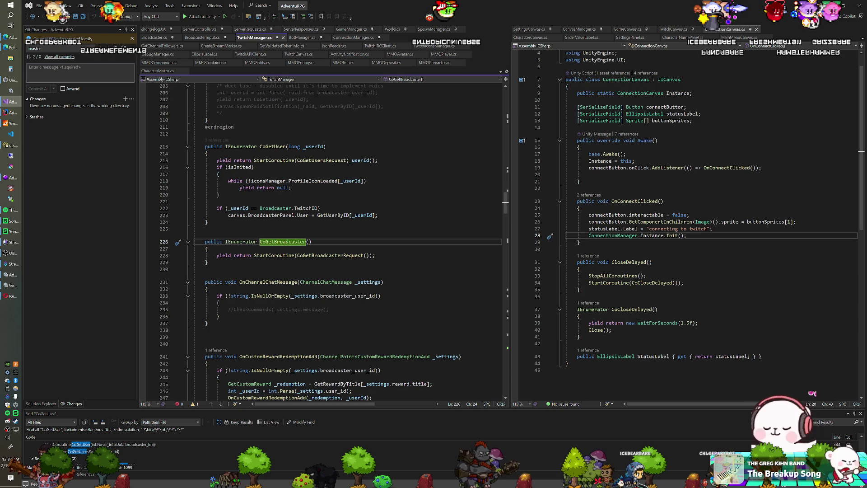
scroll(322, 239, up, 12)
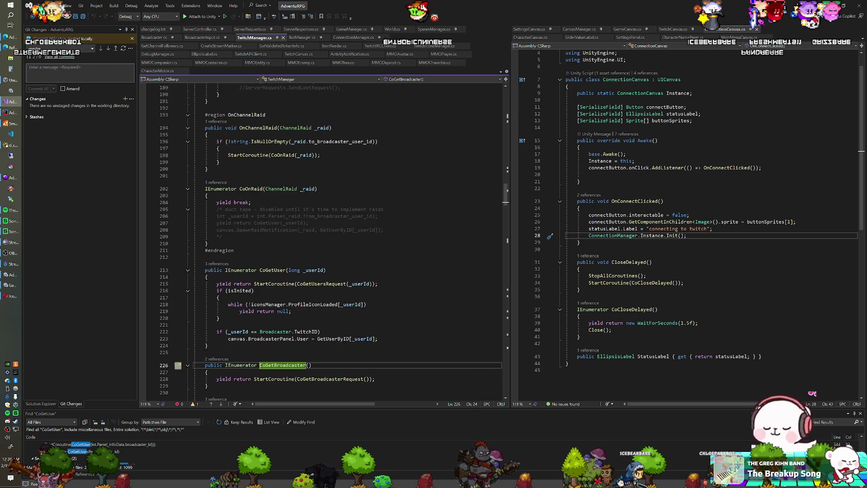
scroll(322, 239, up, 1)
click(440, 79)
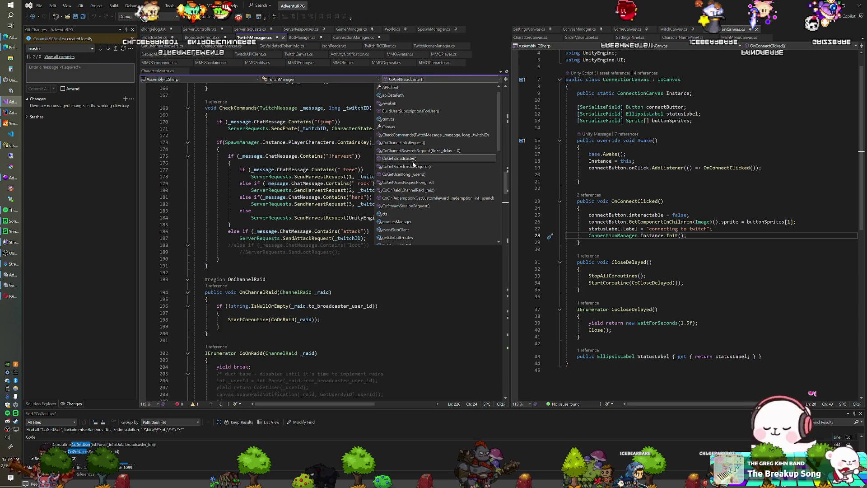
click(399, 158)
right_click(287, 240)
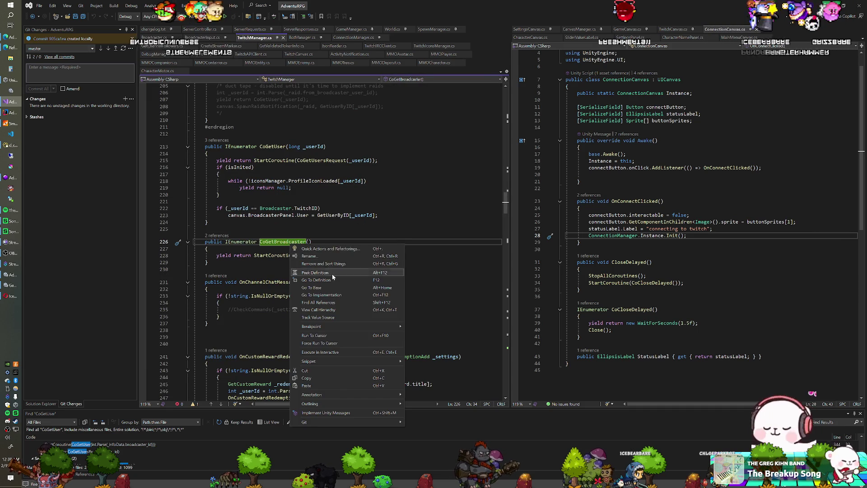
click(316, 301)
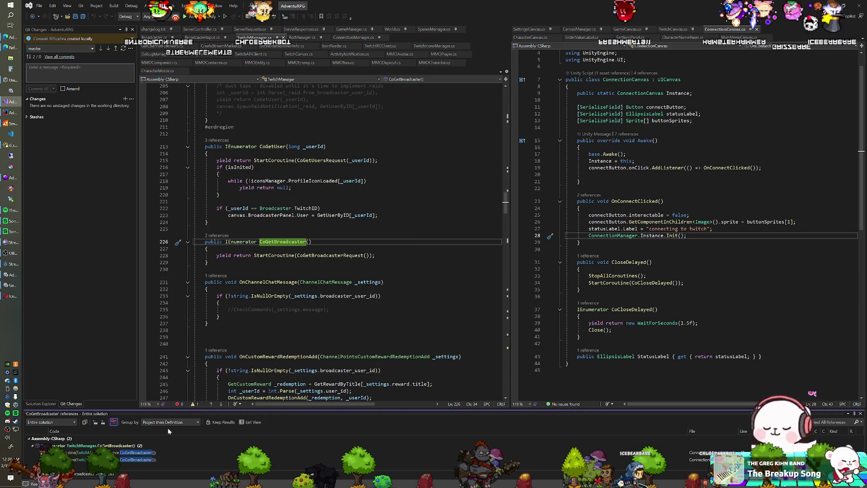
double_click(144, 454)
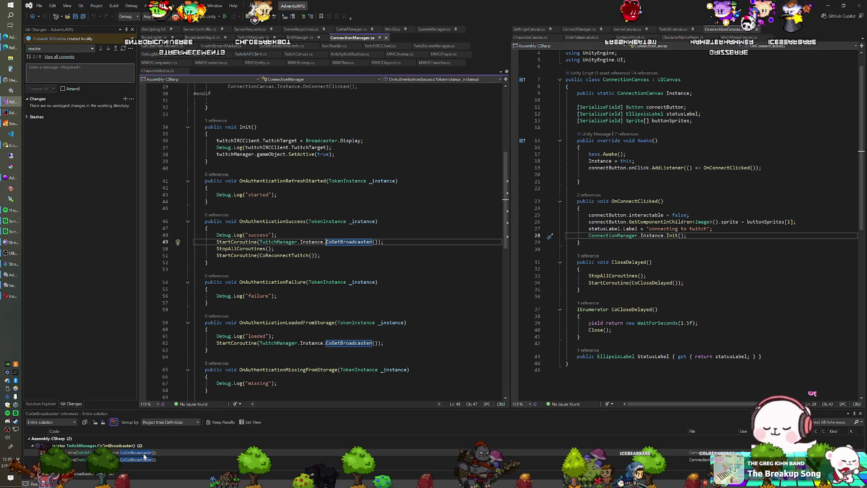
double_click(143, 460)
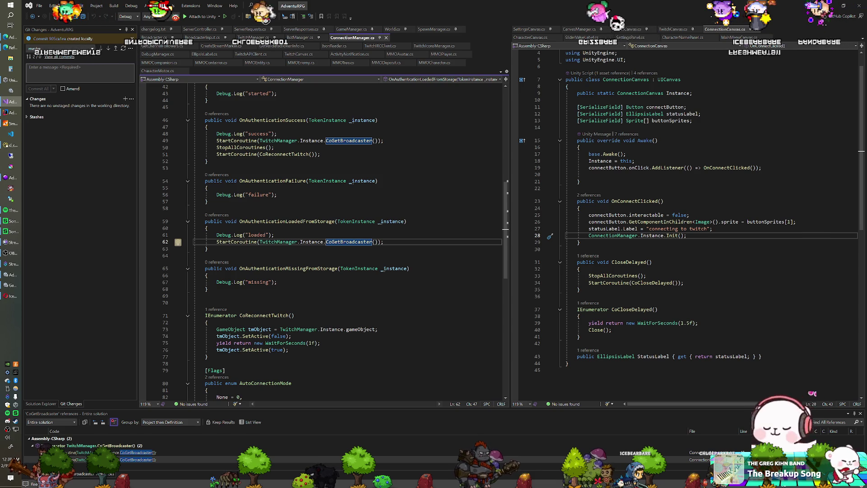
key(F12)
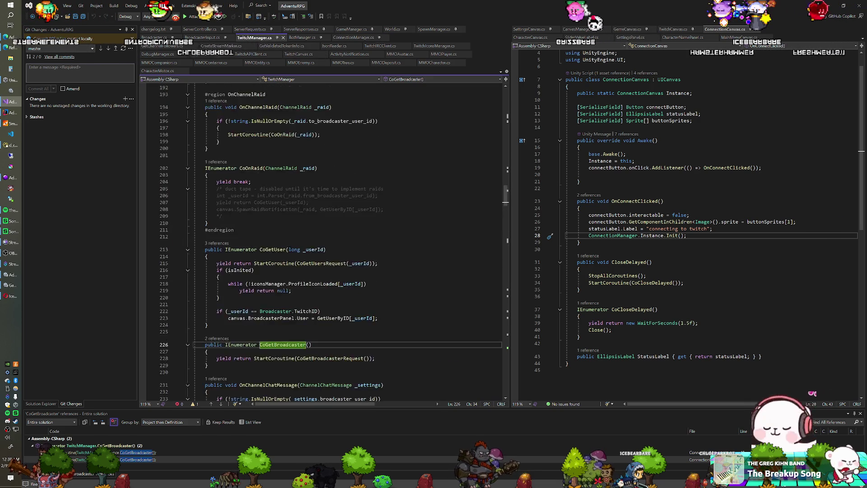
scroll(509, 91, up, 15)
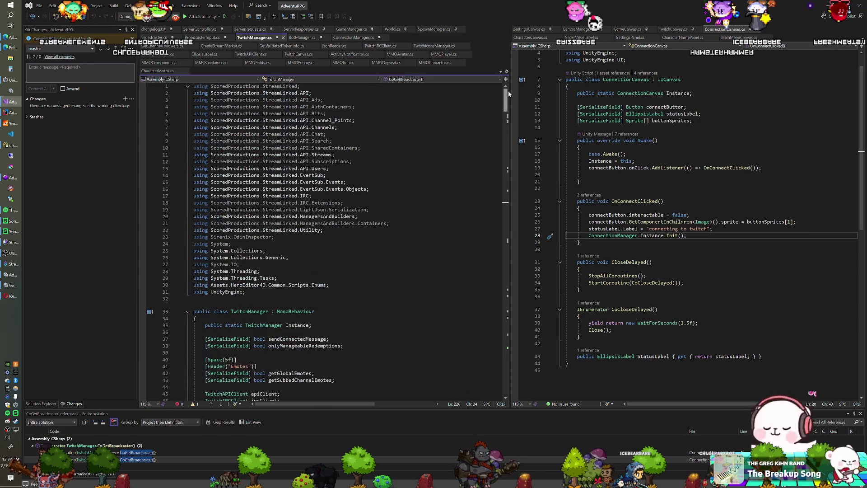
scroll(324, 239, down, 10)
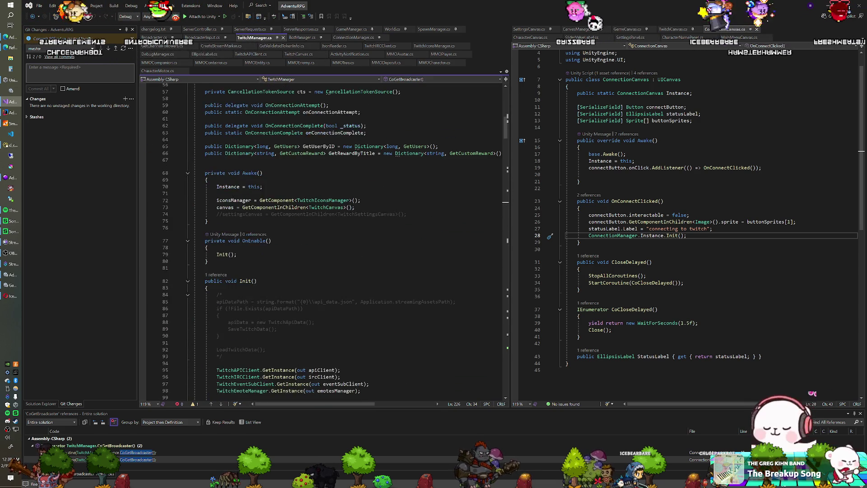
scroll(323, 239, down, 13)
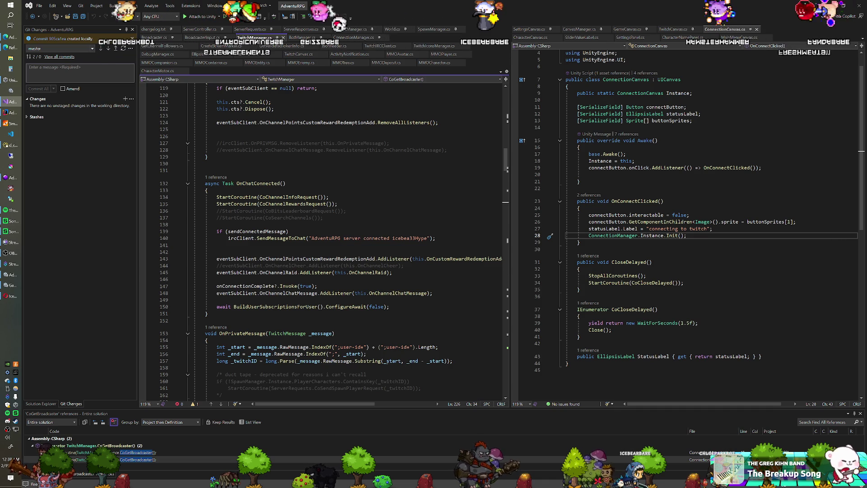
scroll(323, 240, down, 4)
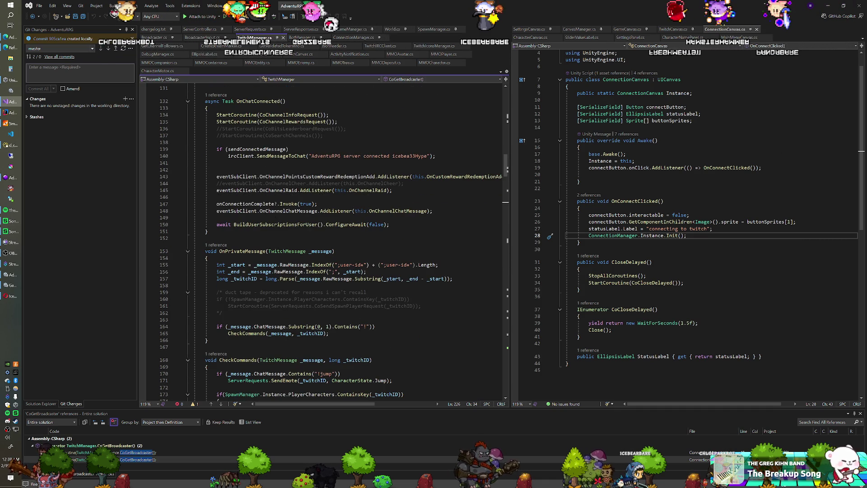
scroll(323, 239, down, 3)
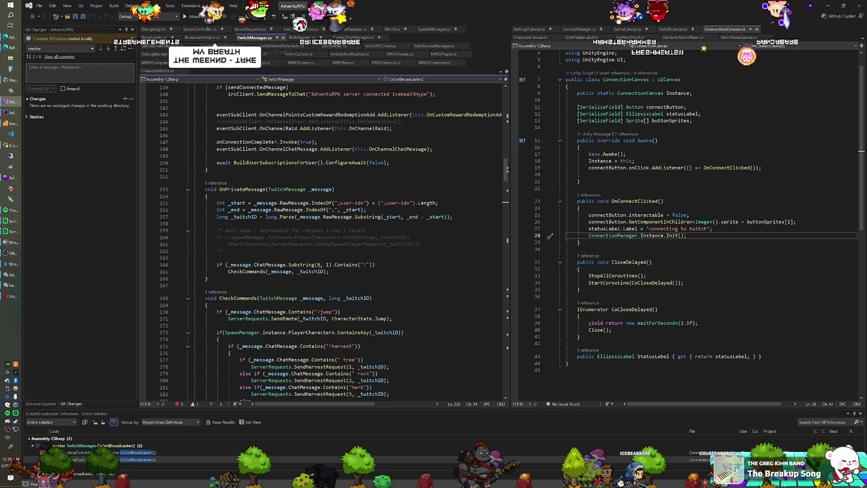
scroll(323, 239, down, 3)
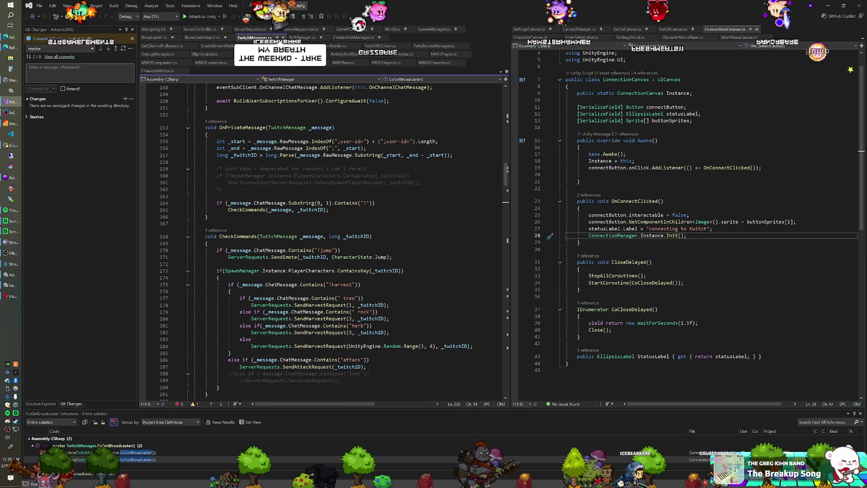
click(295, 30)
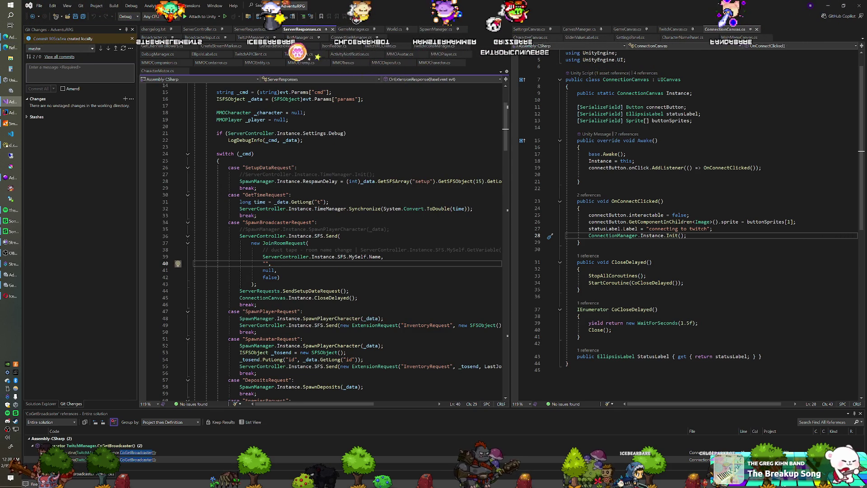
Find every SpawnBroadcasterRequest match in the solution and open the ServerController.cs result.
scroll(321, 240, down, 1)
double_click(275, 202)
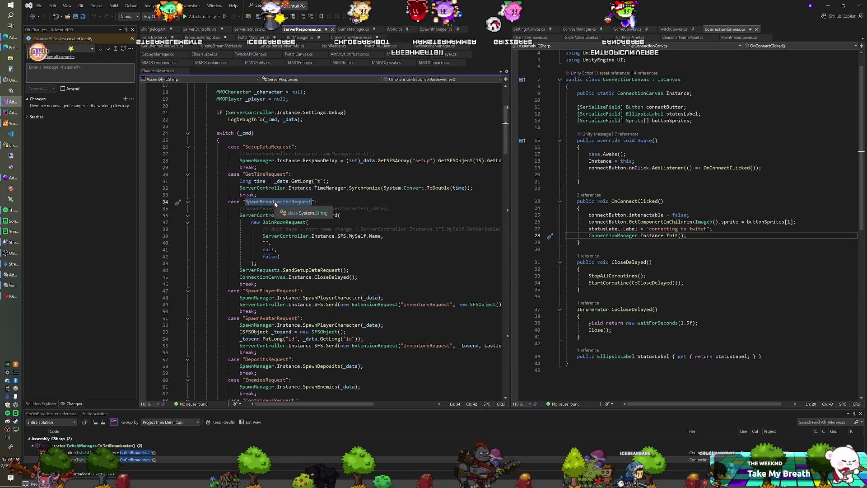
key(ctrl+shift+f)
key(Return)
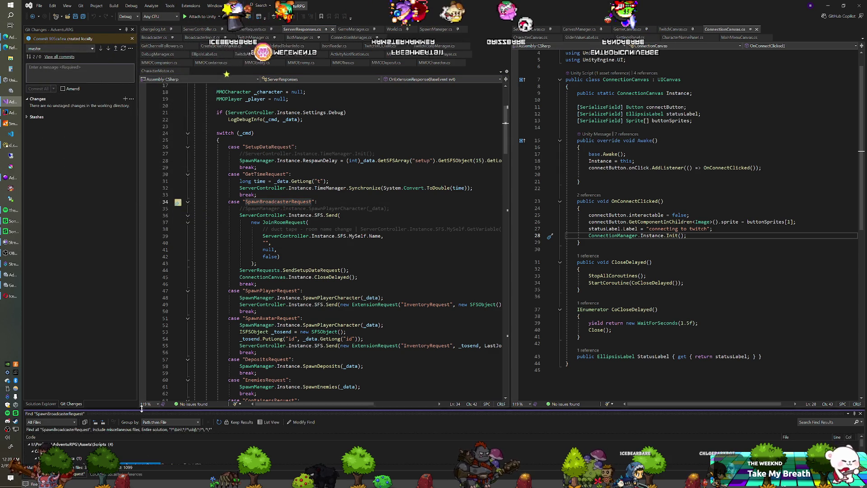
drag(142, 409, 142, 366)
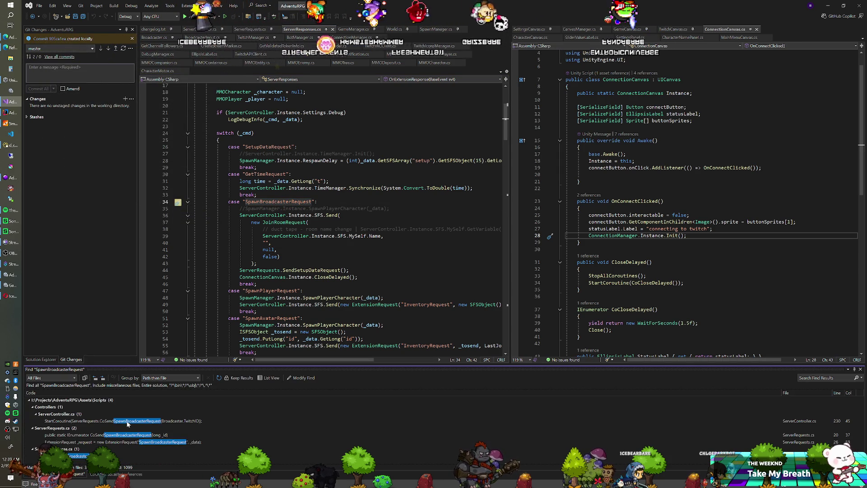
click(108, 421)
double_click(108, 422)
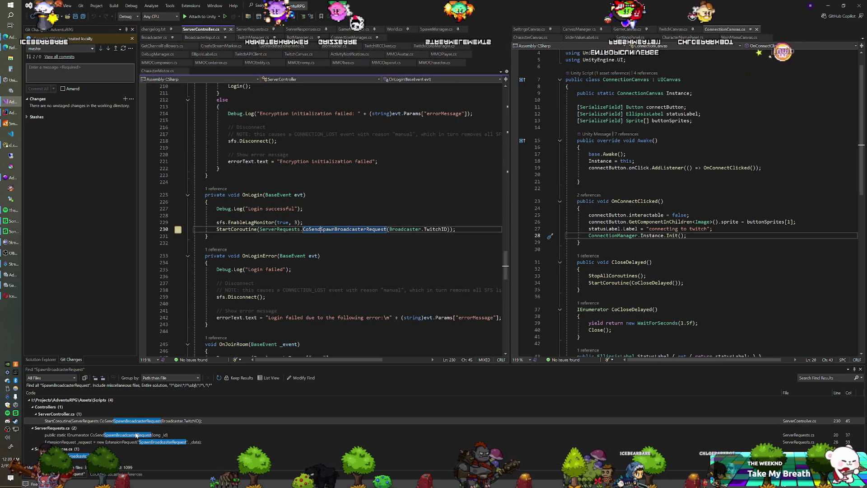
Open CoSendSpawnBroadcasterRequest in ServerRequests.cs, list its references, and return to its line 22 yield.
double_click(135, 435)
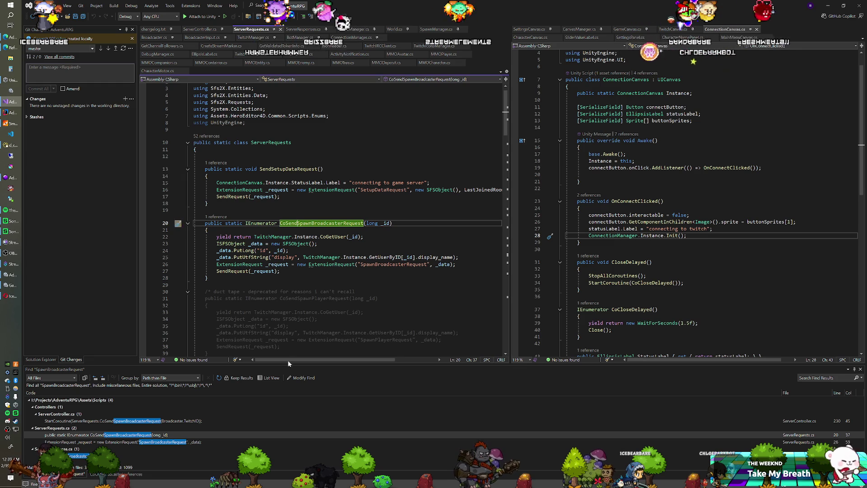
right_click(303, 222)
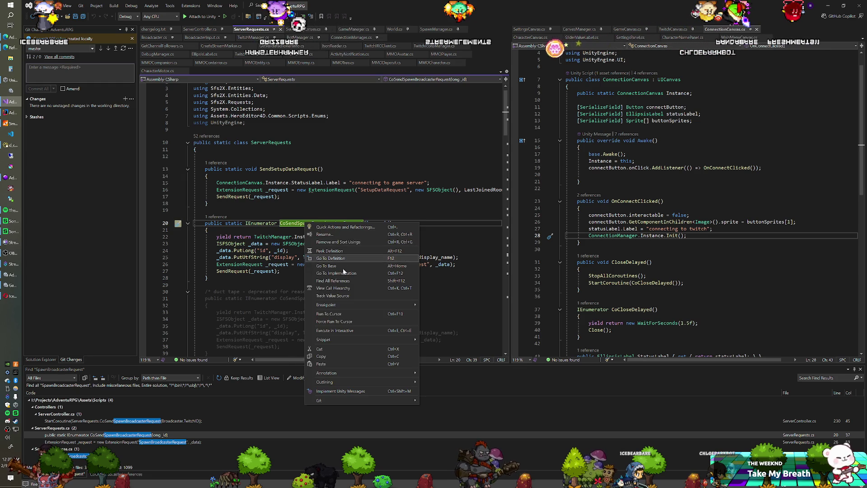
click(325, 289)
double_click(137, 409)
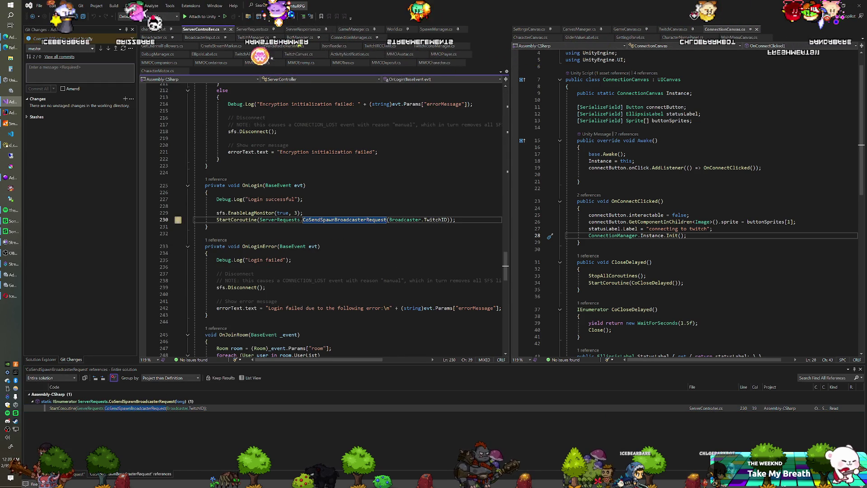
click(323, 219)
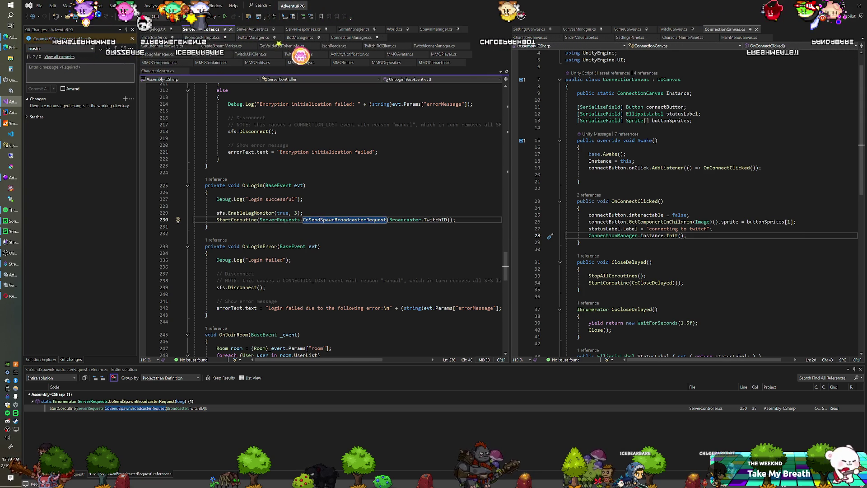
right_click(342, 220)
click(361, 256)
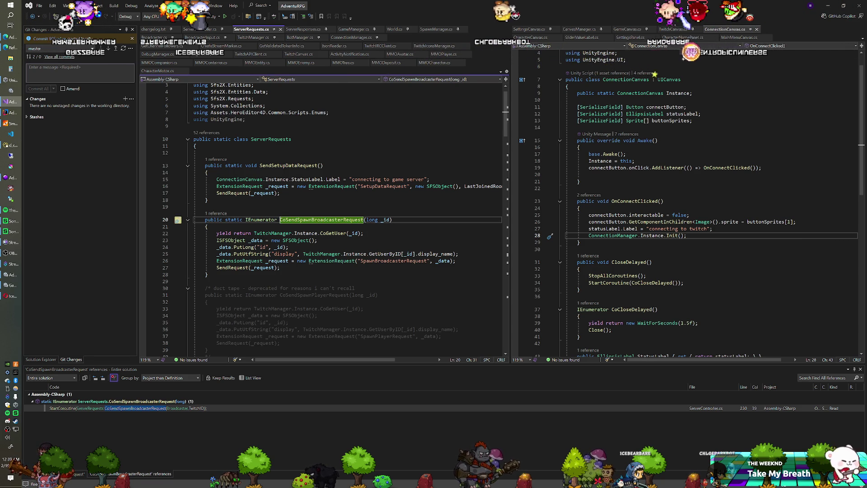
click(217, 233)
Try commenting out the line 22 yield return CoGetUser call, then restore it.
text(//)
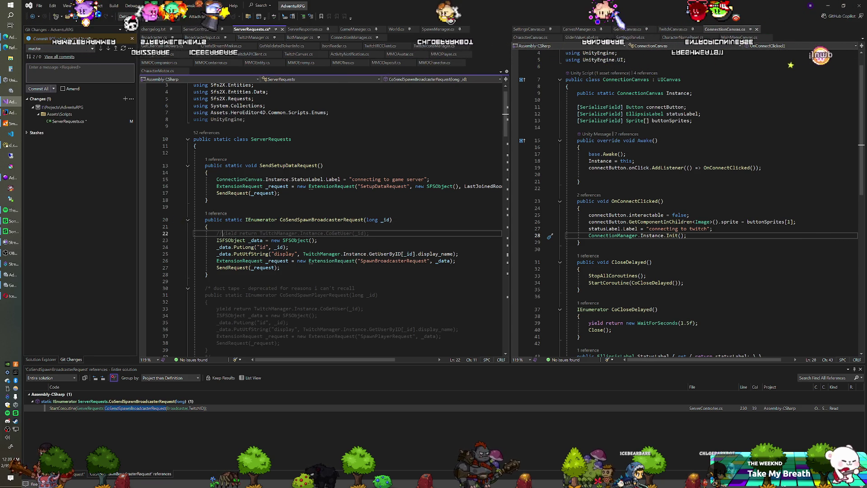
key(BackSpace)
key(BackSpace)
key(End)
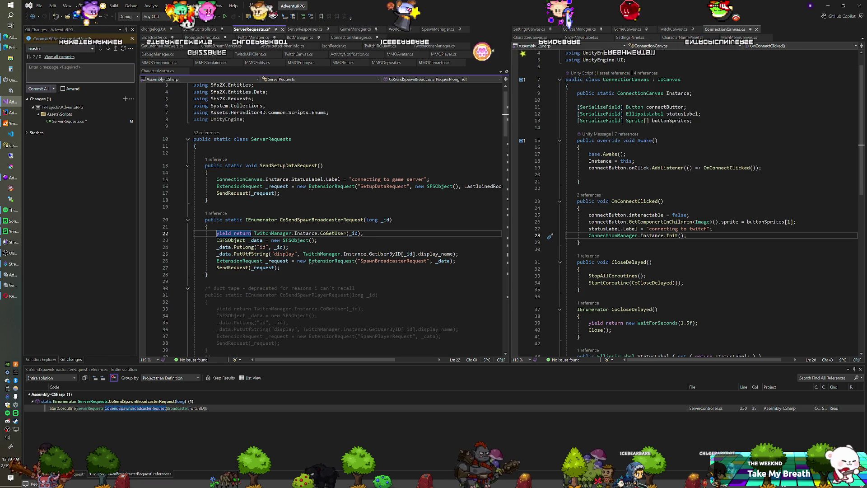
Review the Init code in TwitchManager.cs.
click(253, 37)
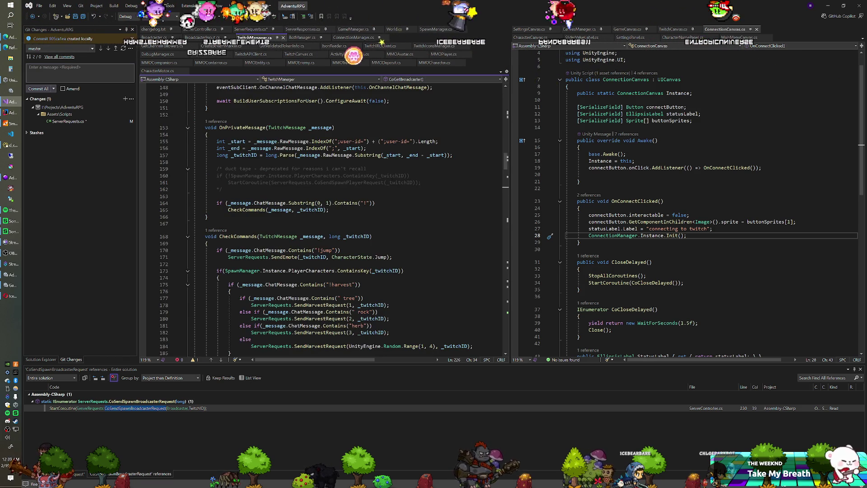
scroll(323, 217, up, 15)
scroll(323, 217, up, 13)
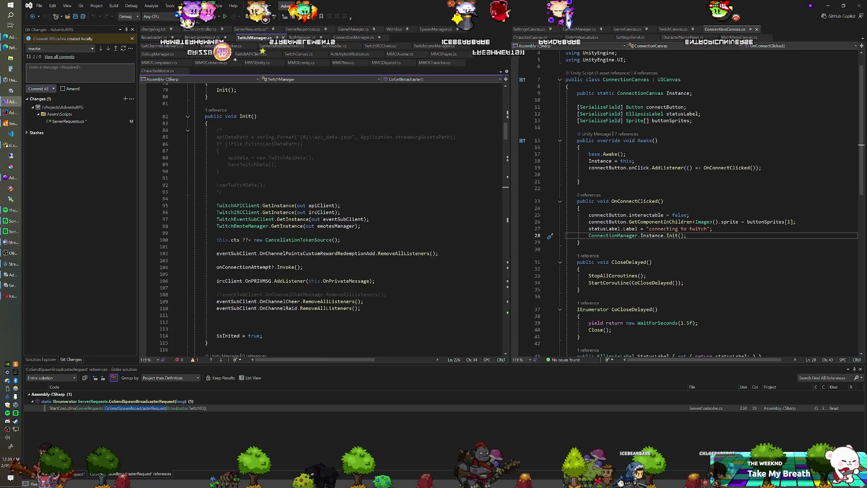
scroll(323, 217, up, 2)
scroll(323, 217, down, 5)
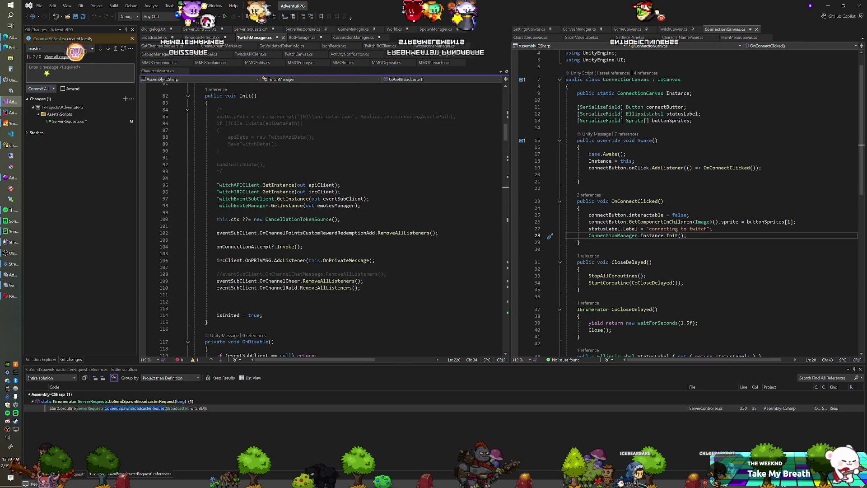
scroll(240, 186, down, 3)
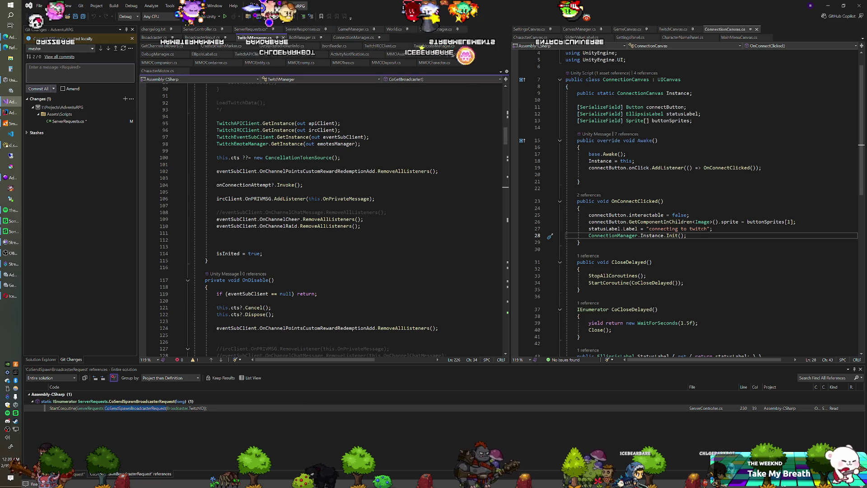
Bring up ConnectionManager.cs where OnAuthenticationLoadedFromStorage starts CoGetBroadcaster.
click(252, 28)
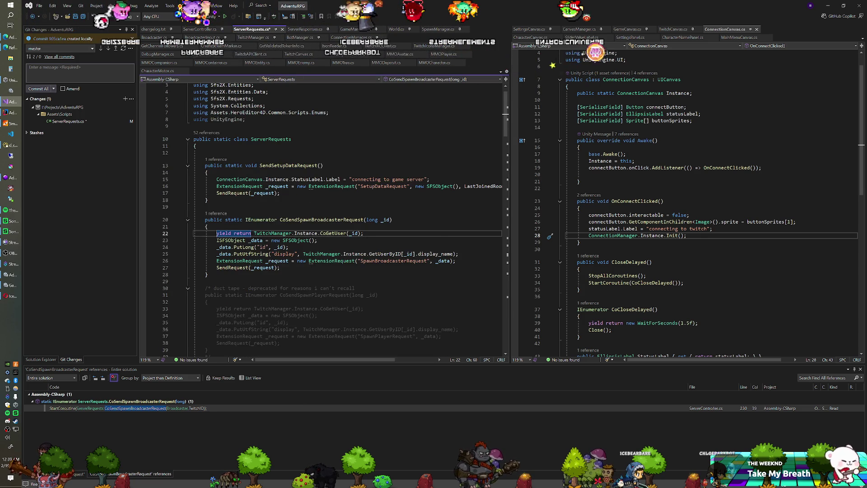
click(343, 38)
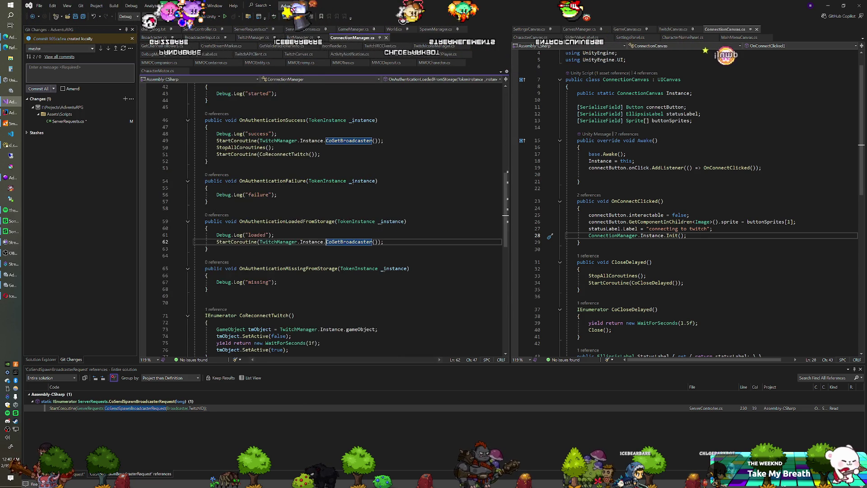
scroll(323, 217, down, 1)
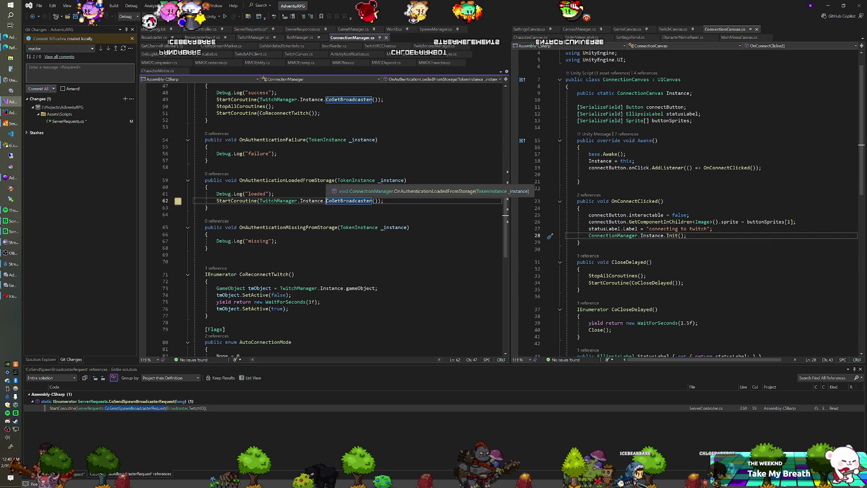
scroll(323, 217, up, 2)
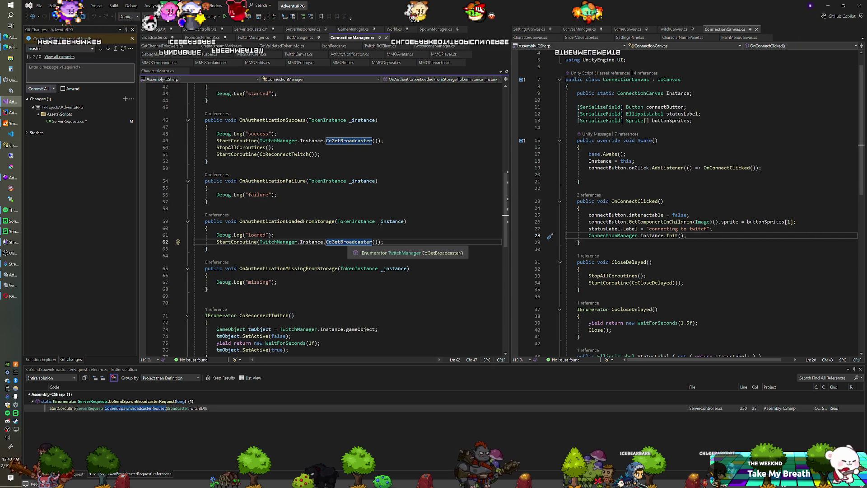
scroll(276, 136, up, 1)
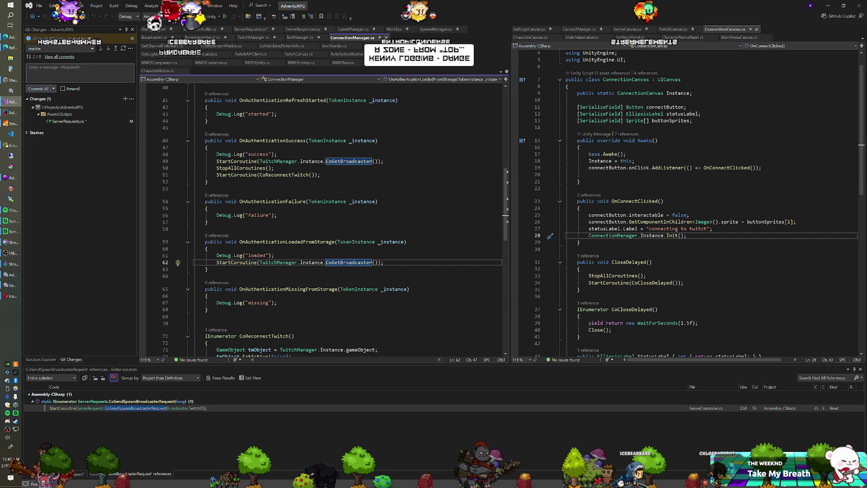